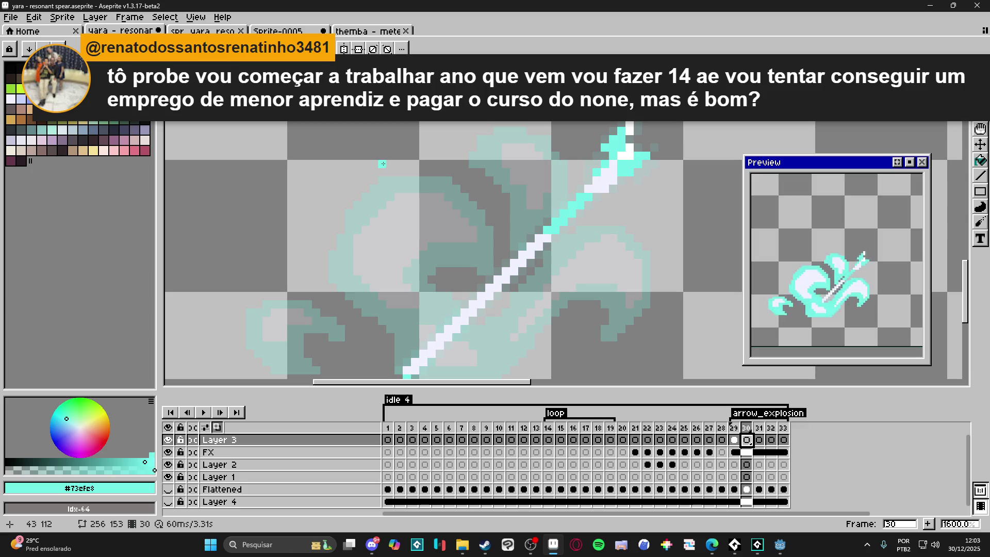
Outline the cyan swirl head on frame 30 and fill it with a 2px brush.
mouse_move(380, 139)
left_mouse_down()
mouse_move(419, 140)
mouse_move(462, 172)
mouse_move(491, 216)
mouse_move(456, 244)
mouse_move(431, 245)
mouse_move(442, 227)
mouse_move(431, 187)
mouse_move(392, 172)
mouse_move(338, 212)
mouse_move(424, 188)
mouse_move(412, 147)
mouse_move(369, 156)
mouse_move(332, 198)
mouse_move(341, 206)
mouse_move(323, 254)
mouse_move(375, 211)
mouse_move(361, 185)
mouse_move(389, 186)
mouse_move(400, 164)
mouse_move(468, 210)
mouse_move(433, 155)
left_mouse_up()
key("plus")
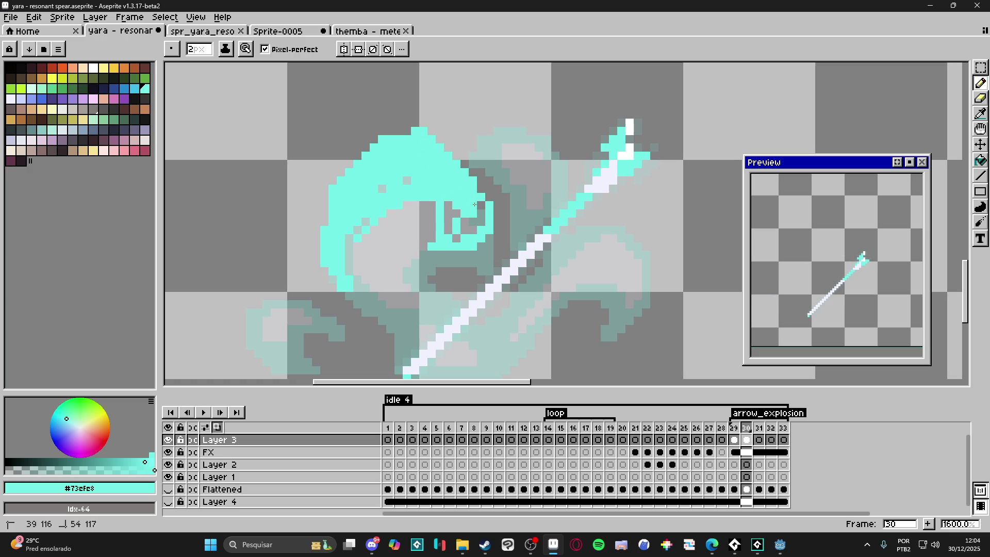
left_click_drag(473, 201, 451, 233)
left_click_drag(357, 205, 351, 240)
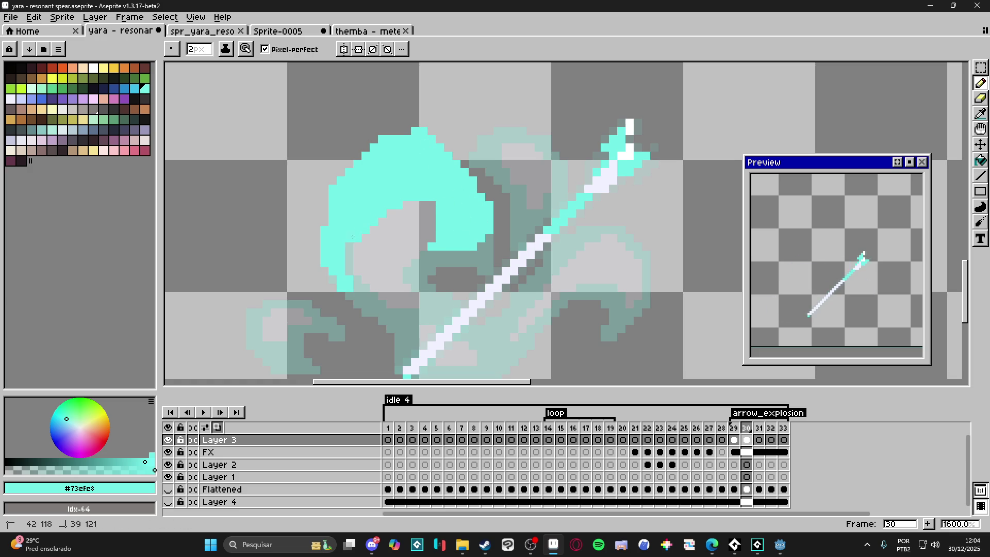
scroll(361, 260, "down", 5)
mouse_move(412, 206)
left_mouse_down()
mouse_move(386, 227)
mouse_move(432, 262)
mouse_move(410, 278)
left_mouse_up()
left_click_drag(435, 224, 432, 280)
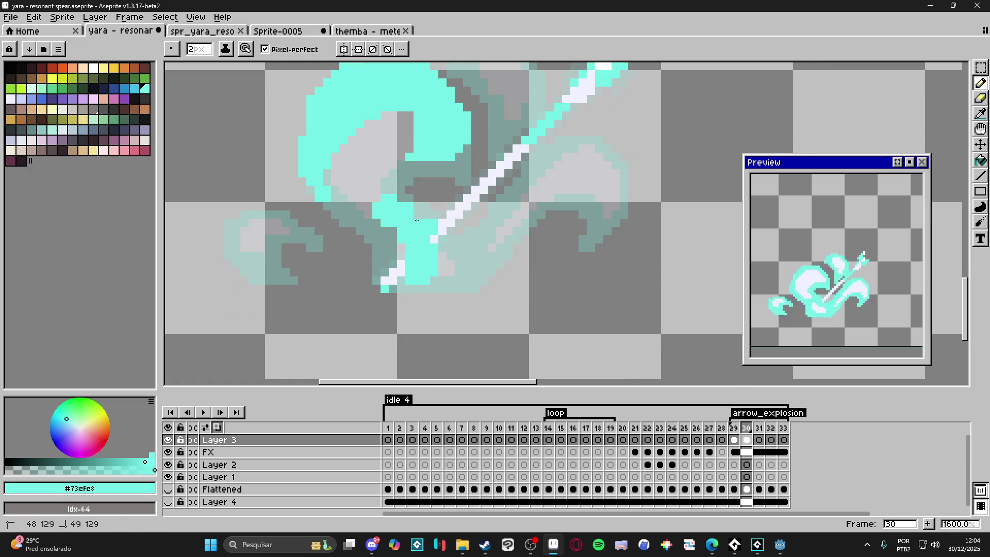
scroll(430, 279, "up", 2)
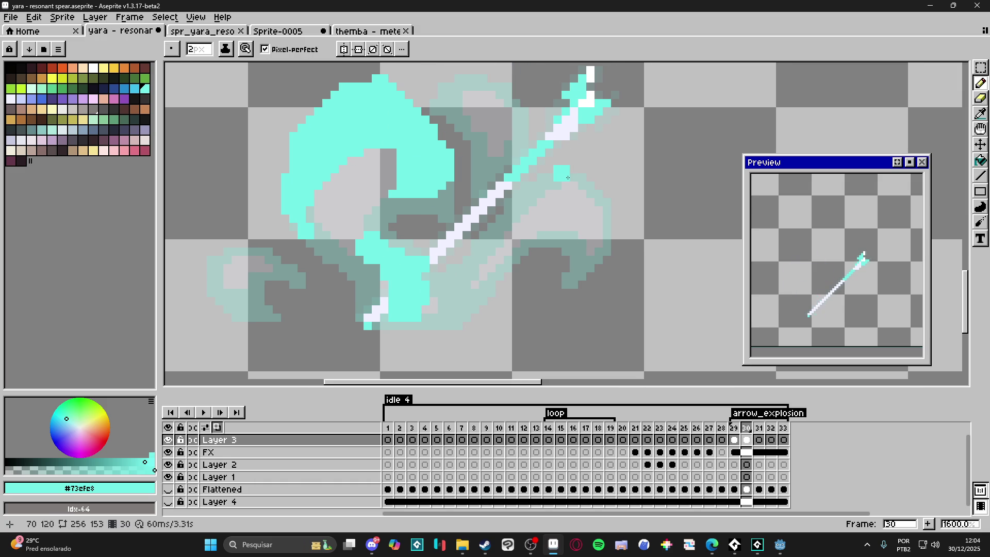
left_click(484, 192)
Paint a cyan patch in the lower-left swirl, undoing a stray block.
scroll(388, 207, "left", 3)
mouse_move(449, 106)
left_mouse_down()
mouse_move(394, 147)
mouse_move(388, 171)
left_mouse_up()
scroll(385, 185, "up", 1)
scroll(385, 186, "left", 2)
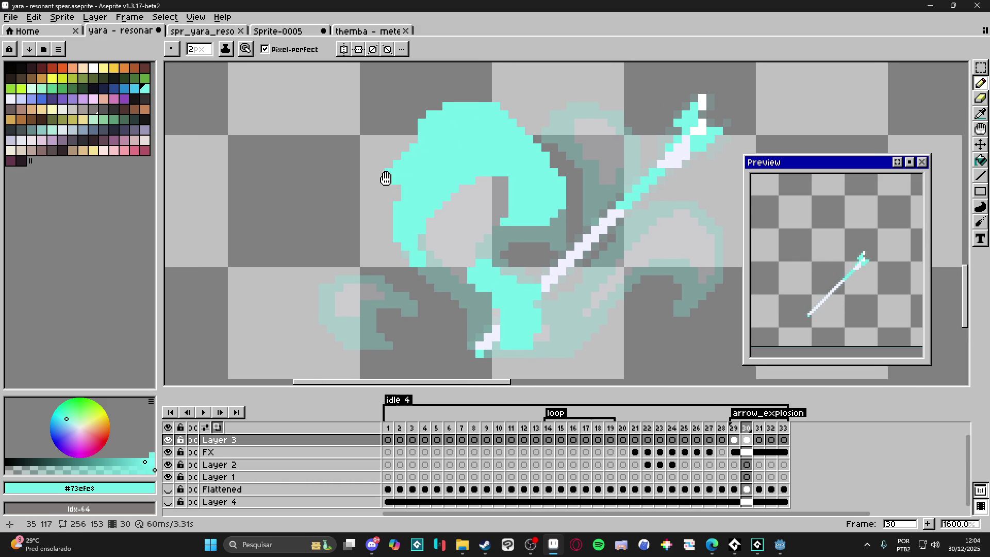
left_click(387, 288)
key("ctrl+z")
mouse_move(330, 294)
left_mouse_down()
mouse_move(364, 270)
mouse_move(309, 307)
mouse_move(382, 283)
mouse_move(371, 273)
mouse_move(403, 316)
left_mouse_up()
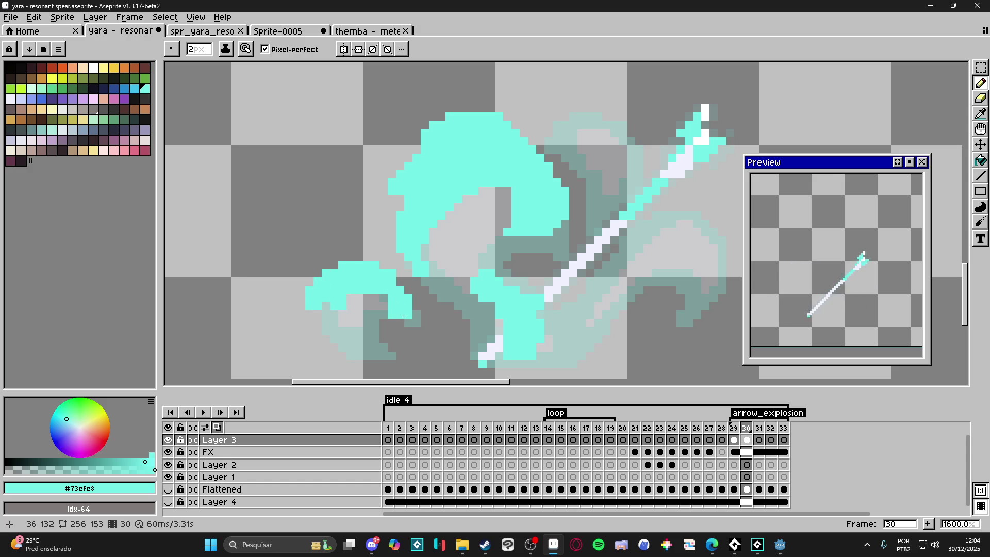
mouse_move(347, 300)
left_mouse_down()
mouse_move(356, 299)
mouse_move(319, 323)
mouse_move(336, 320)
left_mouse_up()
Add cyan beside the spear tip and down the right side, plus a thin 1px stroke.
scroll(370, 314, "down", 1)
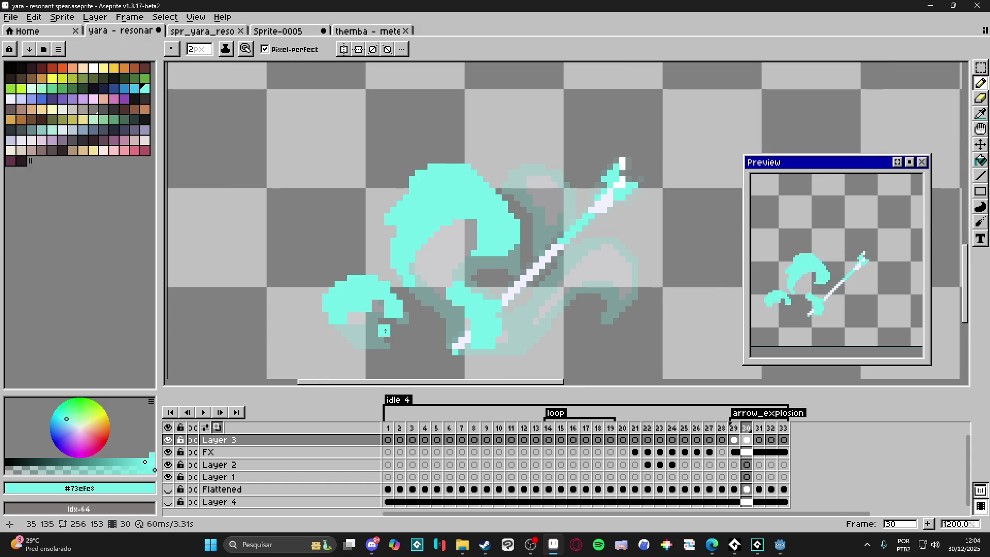
left_click_drag(434, 274, 411, 288)
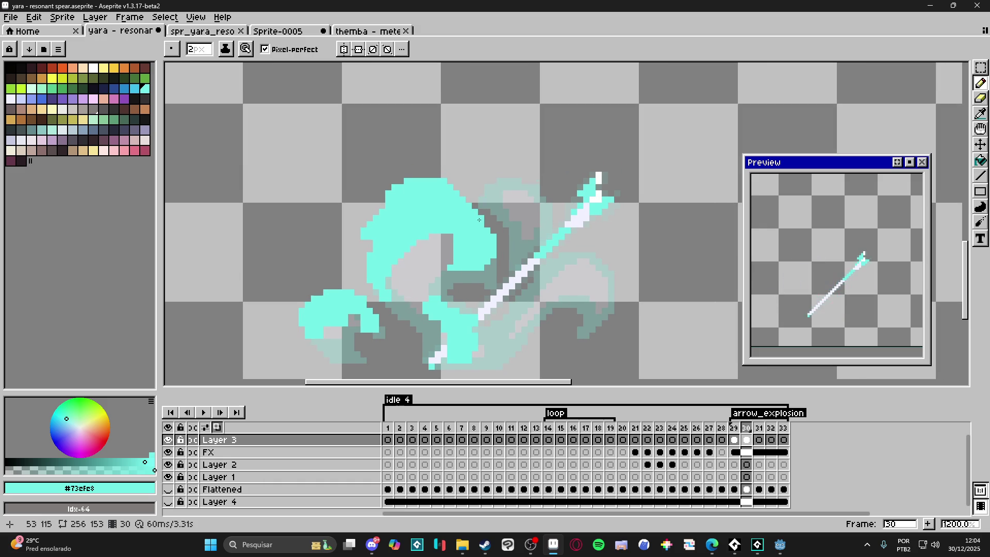
mouse_move(550, 182)
left_mouse_down()
mouse_move(565, 224)
mouse_move(577, 216)
mouse_move(583, 232)
mouse_move(541, 247)
mouse_move(556, 219)
left_mouse_up()
left_click_drag(534, 187, 511, 191)
mouse_move(603, 255)
left_mouse_down()
mouse_move(616, 278)
mouse_move(608, 322)
left_mouse_up()
mouse_move(608, 250)
left_mouse_down()
mouse_move(636, 271)
mouse_move(631, 299)
mouse_move(574, 325)
mouse_move(559, 307)
mouse_move(609, 278)
left_mouse_up()
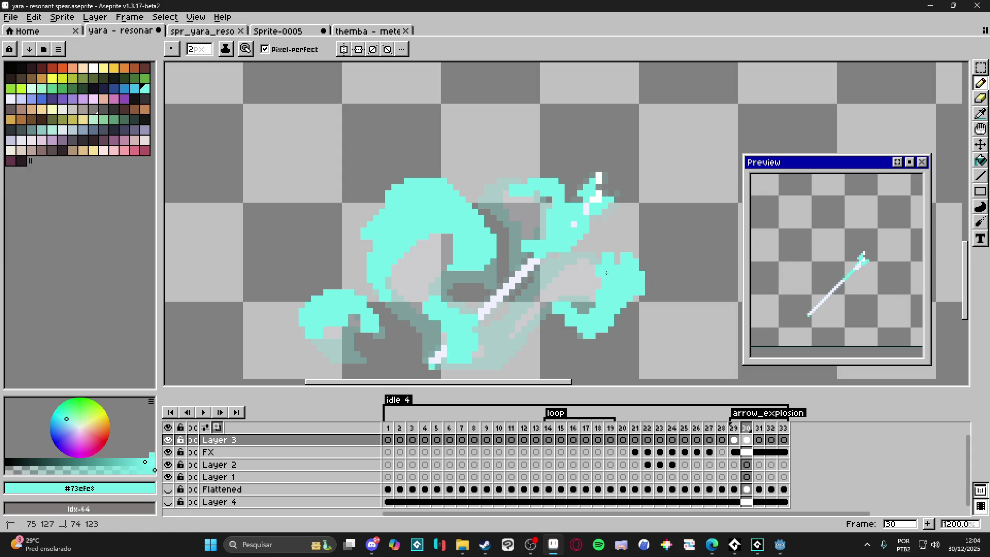
key("minus")
mouse_move(530, 330)
left_mouse_down()
mouse_move(527, 308)
mouse_move(516, 360)
mouse_move(497, 361)
mouse_move(553, 357)
mouse_move(541, 327)
left_mouse_up()
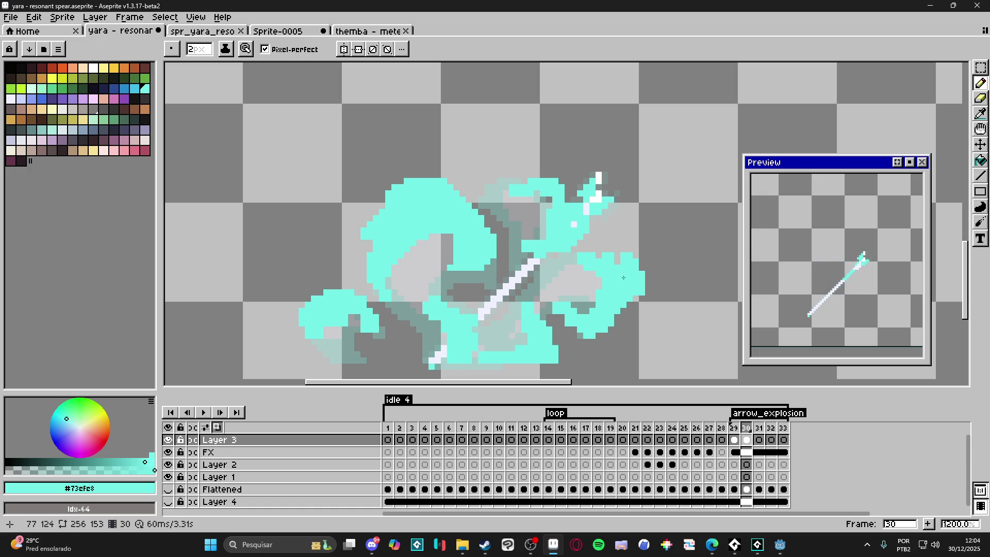
With Layer 4's dark background visible, extend the left swirl's edge, compare with frame 29, then hide the background.
left_click(169, 503)
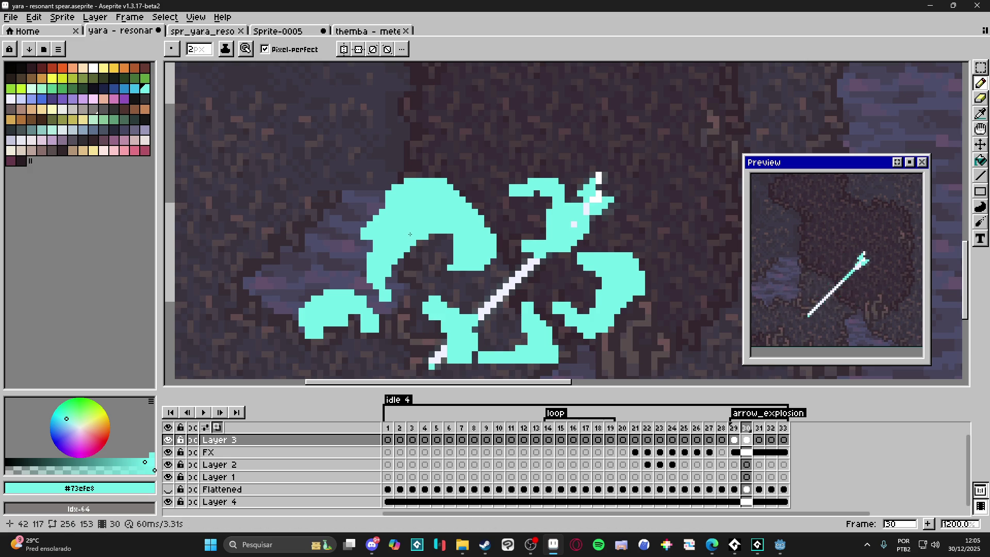
mouse_move(372, 209)
left_mouse_down()
mouse_move(355, 235)
mouse_move(365, 274)
mouse_move(380, 274)
left_mouse_up()
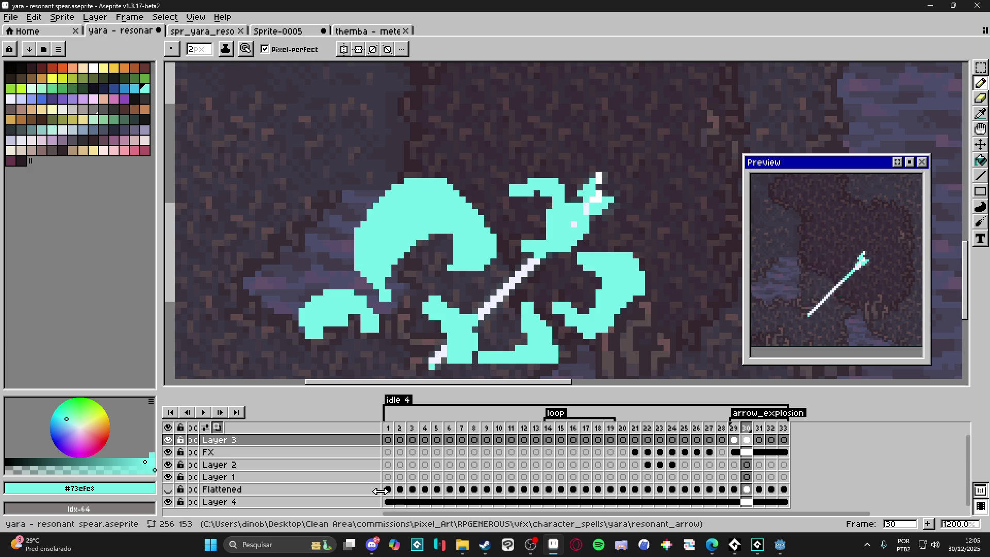
left_click(731, 492)
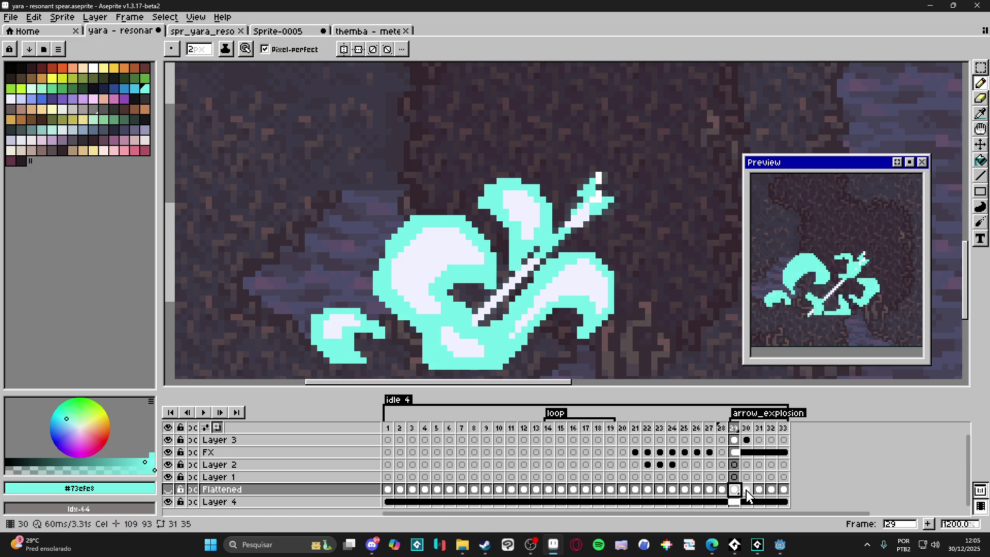
left_click(746, 490)
left_click(168, 501)
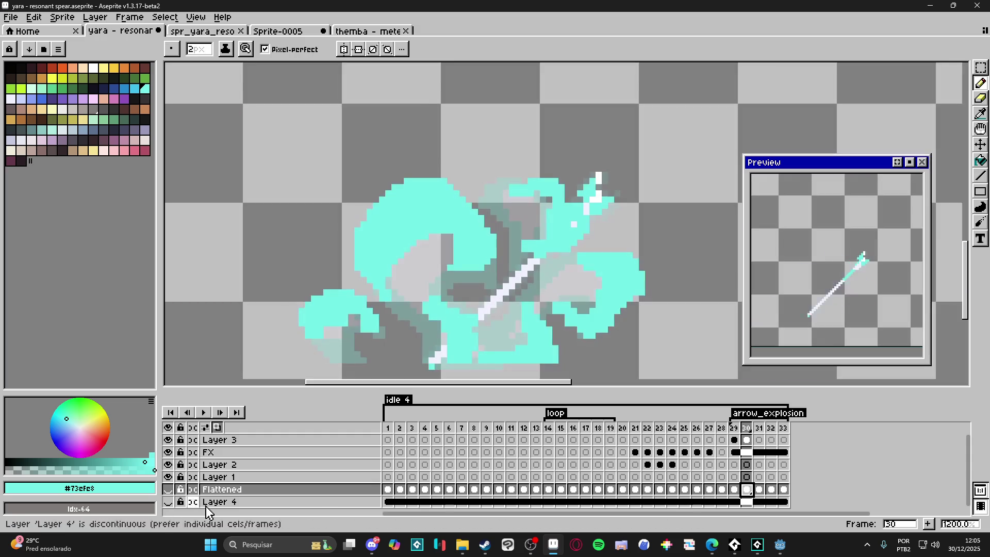
Select Layer 3 on frame 31 with the Pencil tool active.
left_click(762, 490)
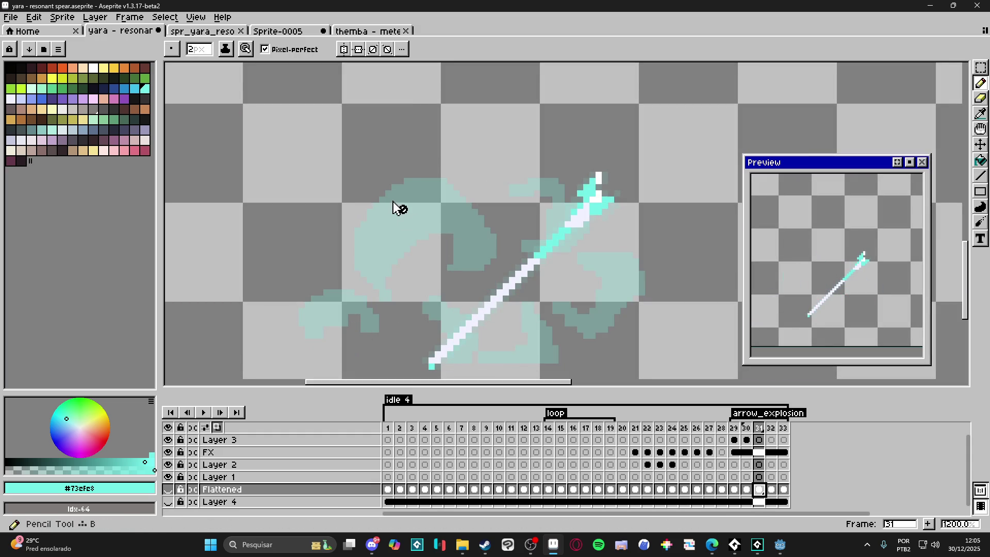
key("v")
key("Left")
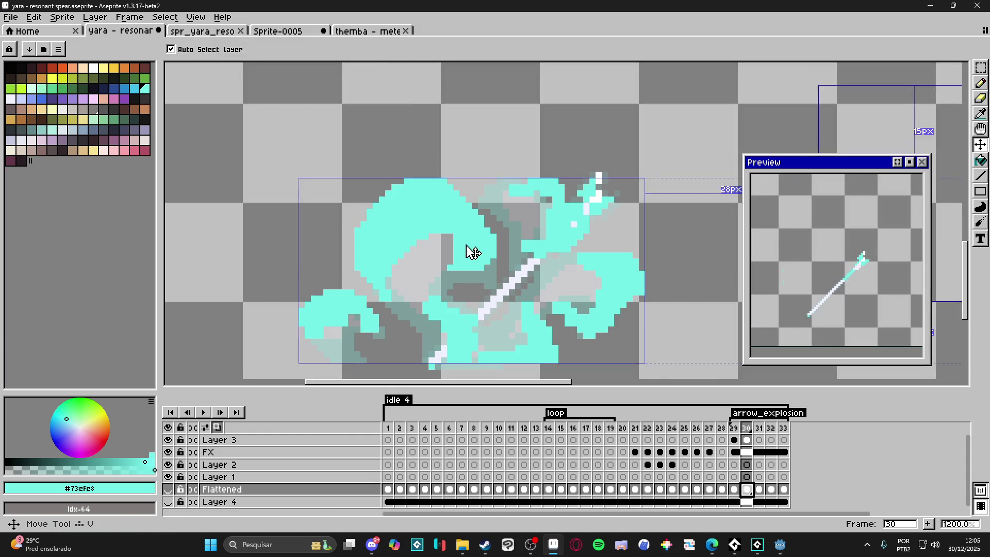
left_click(746, 440)
key("b")
left_click(759, 439)
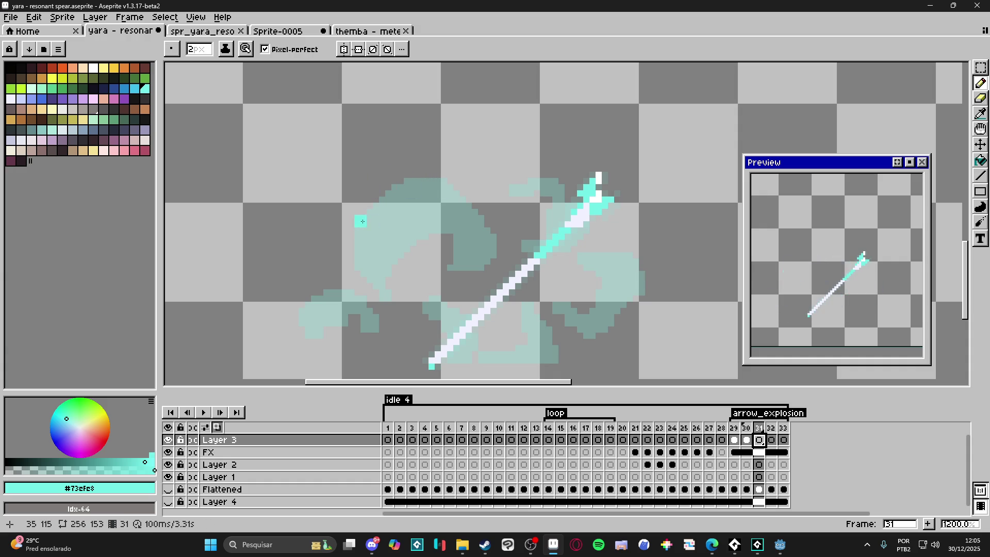
Paint a cyan blob left of the spear, then undo it.
mouse_move(357, 208)
left_mouse_down()
mouse_move(337, 207)
mouse_move(327, 227)
mouse_move(346, 232)
mouse_move(334, 249)
mouse_move(323, 232)
left_mouse_up()
key("ctrl+z")
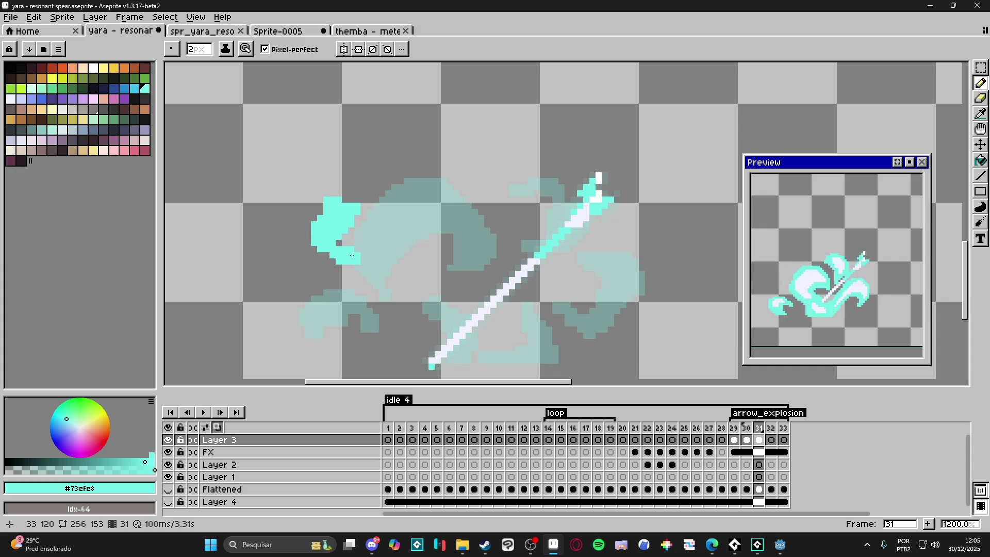
key("v")
key("ctrl+z")
key("ctrl+z")
key("ctrl+z")
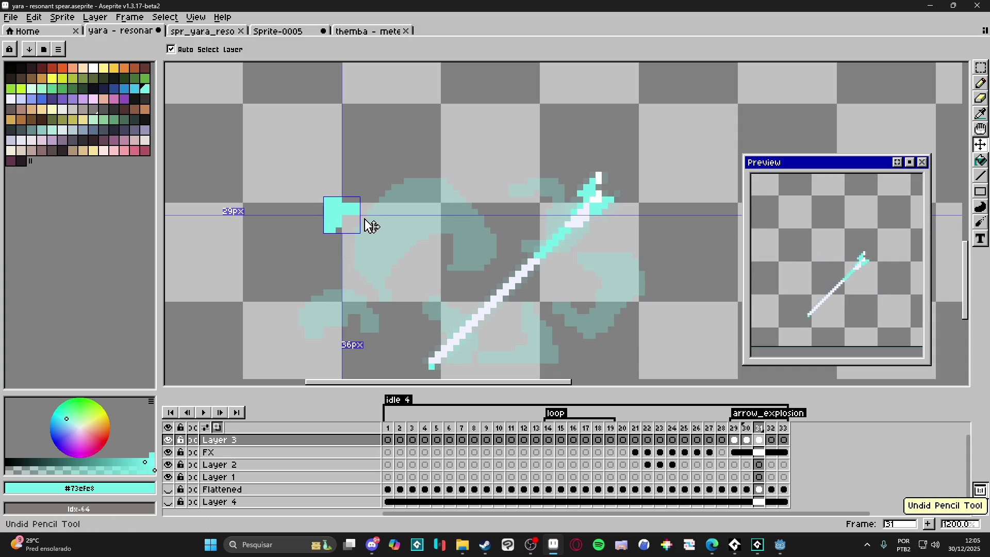
key("b")
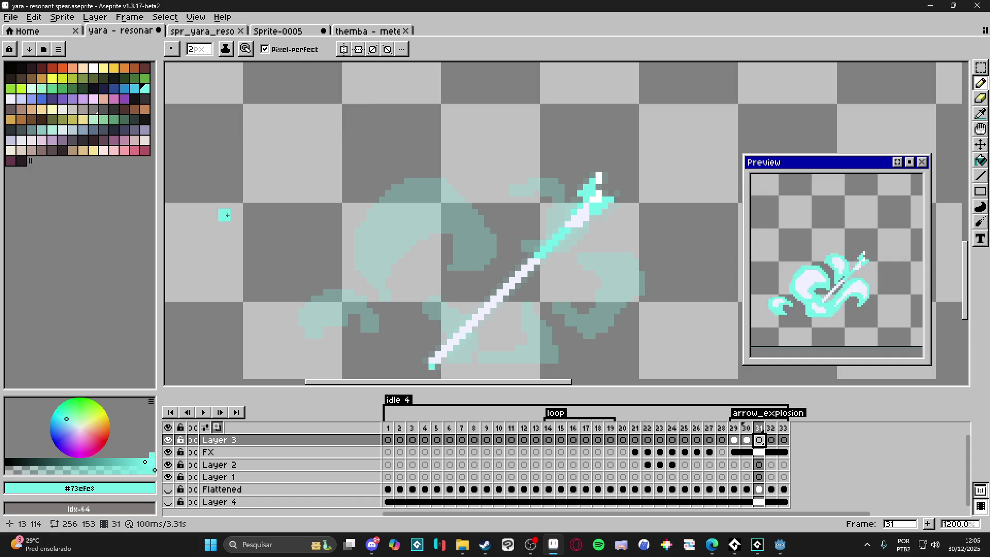
key("alt+Tab")
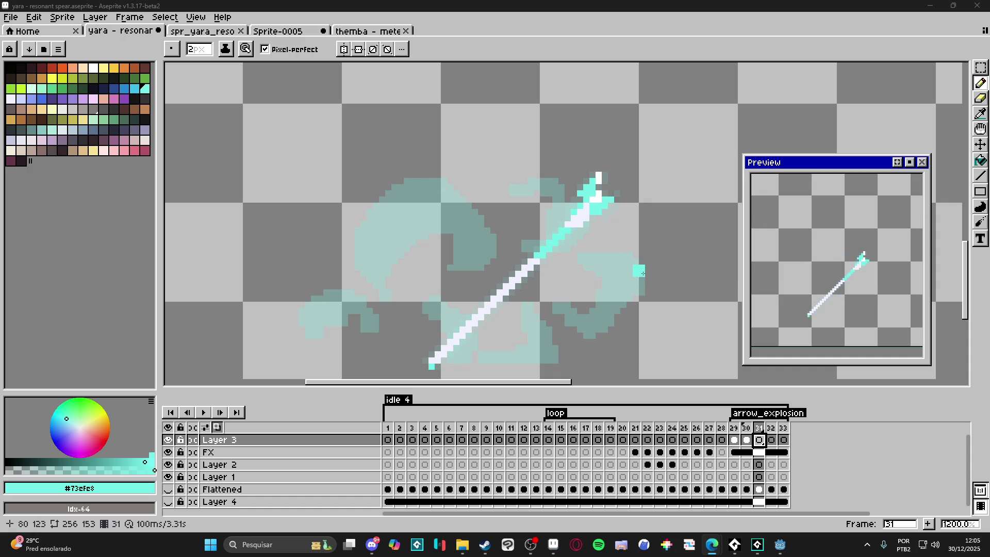
Paint cyan wisps right of the spear and a 2px blob at lower right.
mouse_move(633, 259)
left_mouse_down()
mouse_move(650, 294)
mouse_move(641, 305)
mouse_move(593, 302)
left_mouse_up()
left_click_drag(628, 264, 599, 271)
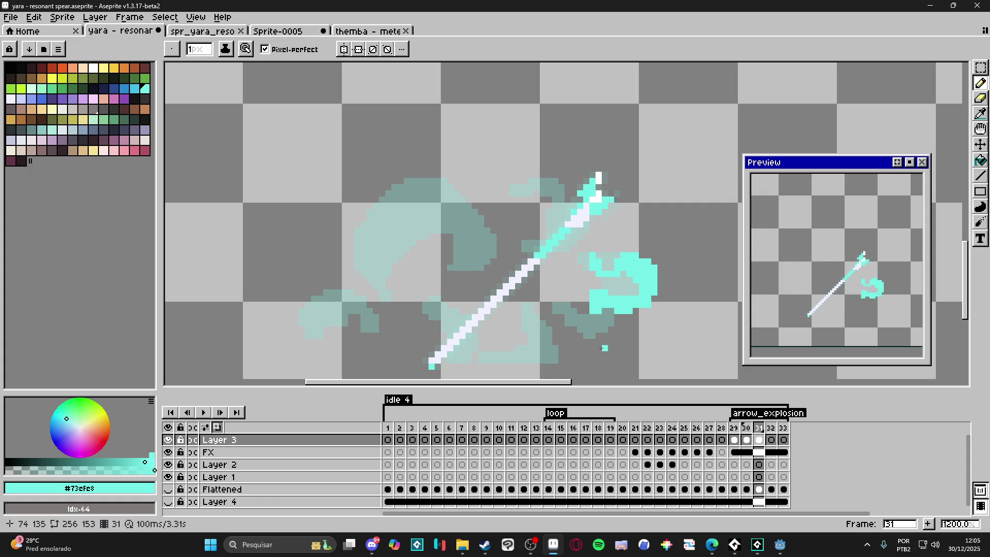
key("plus")
mouse_move(598, 353)
left_mouse_down()
mouse_move(600, 342)
mouse_move(567, 330)
mouse_move(568, 338)
mouse_move(605, 337)
mouse_move(604, 329)
left_mouse_up()
key("minus")
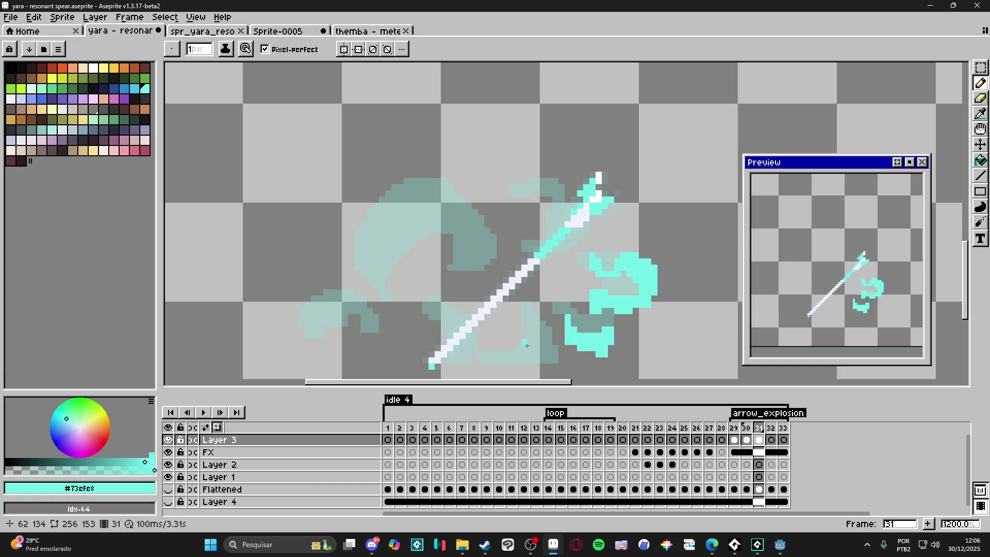
Draw a short curling cyan stroke below the spear.
mouse_move(501, 349)
left_mouse_down()
mouse_move(550, 366)
mouse_move(531, 305)
left_mouse_up()
key("plus")
key("minus")
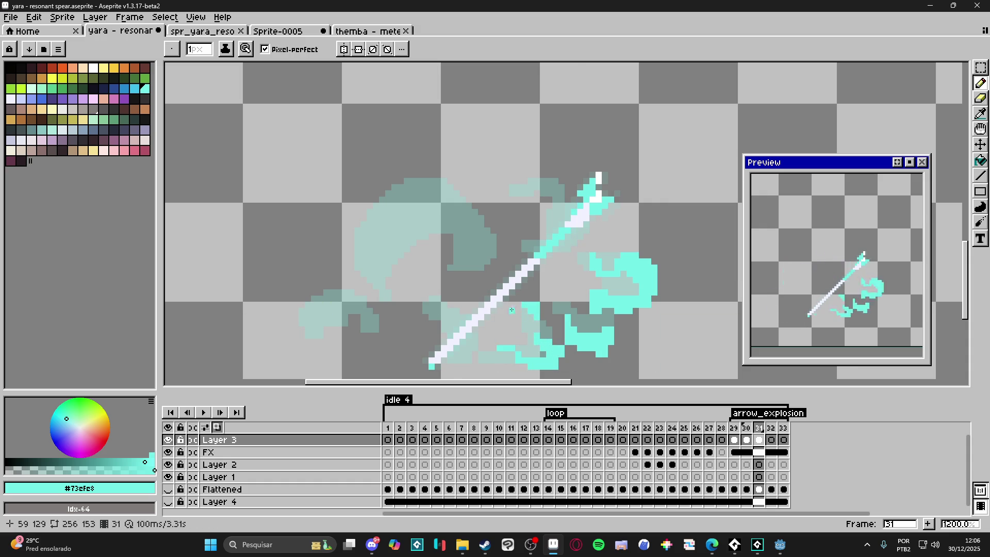
left_click_drag(467, 268, 479, 284)
left_click_drag(475, 239, 497, 239)
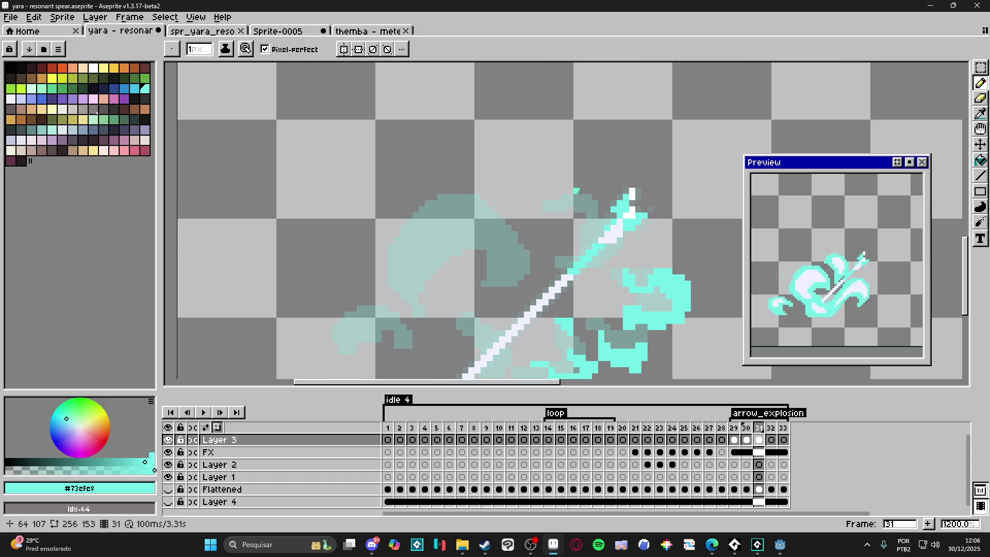
Paint a short 2px cyan stroke near the spear tip and recentre the view.
scroll(581, 196, "up", 1)
key("plus")
mouse_move(559, 194)
left_mouse_down()
mouse_move(585, 196)
mouse_move(535, 218)
left_mouse_up()
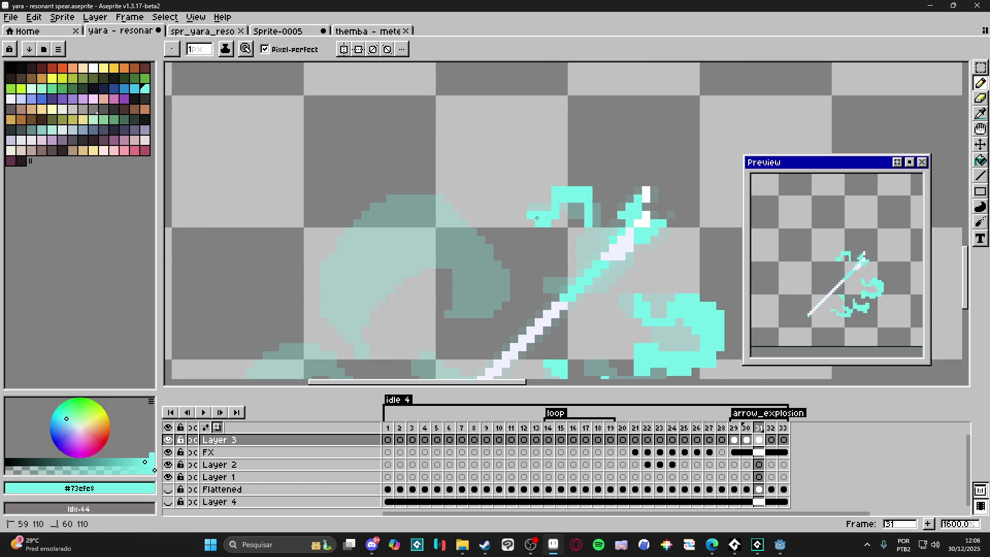
scroll(578, 253, "down", 1)
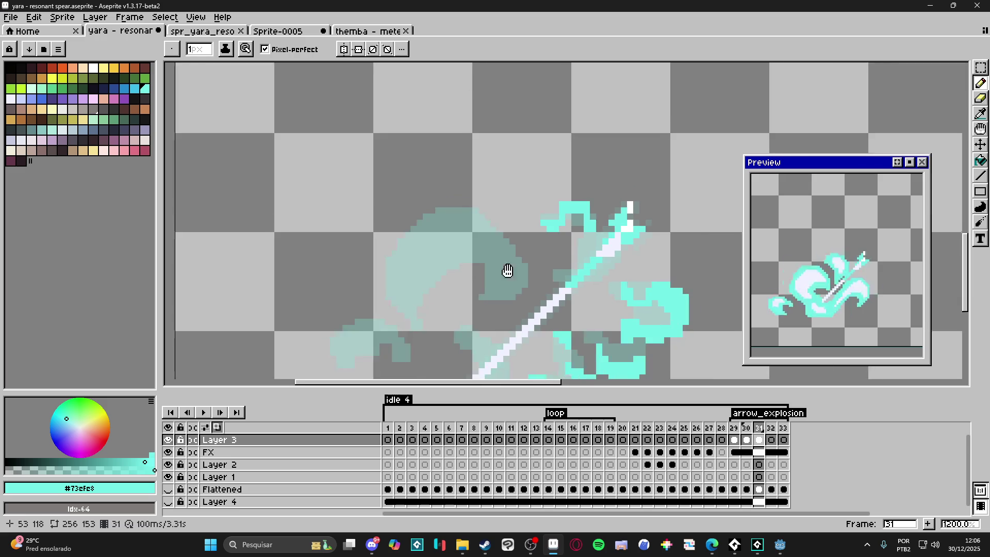
left_click_drag(499, 273, 538, 240)
Paint cyan over the swirl head's top and fill gaps at its left.
key("plus")
mouse_move(497, 170)
left_mouse_down()
mouse_move(457, 175)
mouse_move(515, 183)
mouse_move(526, 173)
mouse_move(507, 191)
mouse_move(516, 217)
mouse_move(553, 226)
mouse_move(575, 246)
mouse_move(531, 263)
mouse_move(554, 251)
mouse_move(550, 238)
left_mouse_up()
mouse_move(460, 211)
left_mouse_down()
mouse_move(453, 192)
mouse_move(456, 206)
mouse_move(418, 241)
mouse_move(409, 233)
mouse_move(423, 263)
mouse_move(453, 271)
mouse_move(441, 250)
left_mouse_up()
key("minus")
left_click(451, 220)
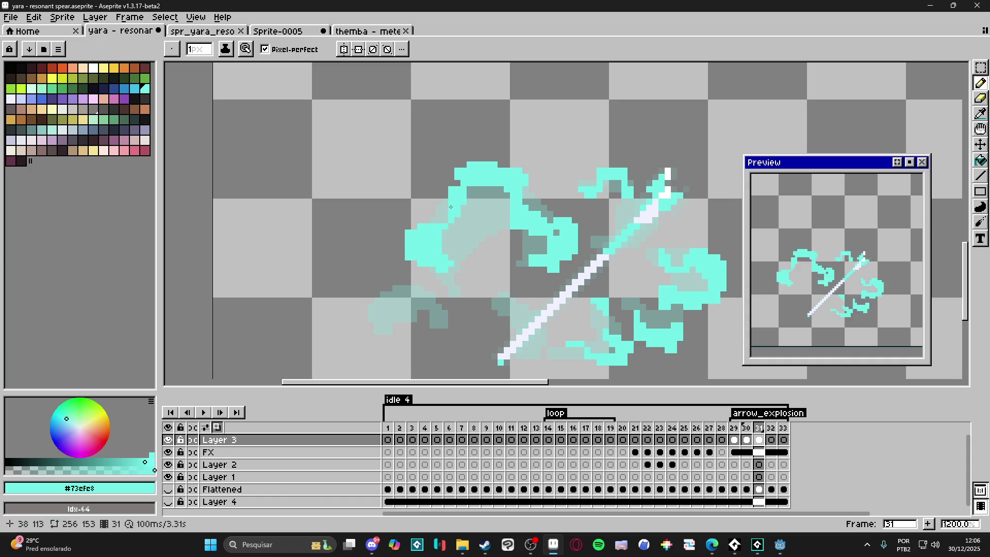
left_click(453, 182)
Add single cyan pixels inside the left blob and shape.
left_click(476, 244)
scroll(479, 227, "down", 1)
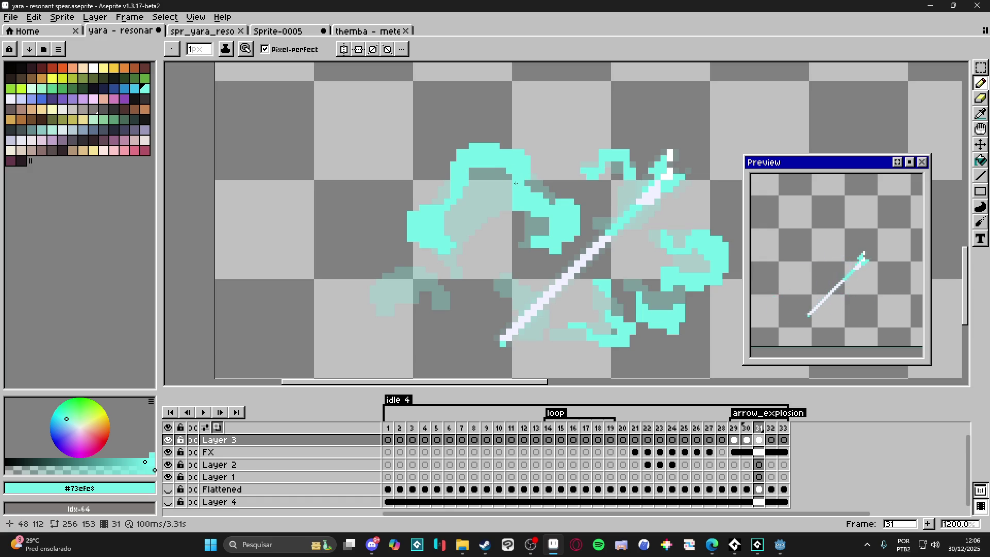
left_click(470, 256)
left_click(465, 274)
mouse_move(409, 281)
left_mouse_down()
mouse_move(448, 277)
mouse_move(451, 256)
left_mouse_up()
scroll(408, 264, "up", 1)
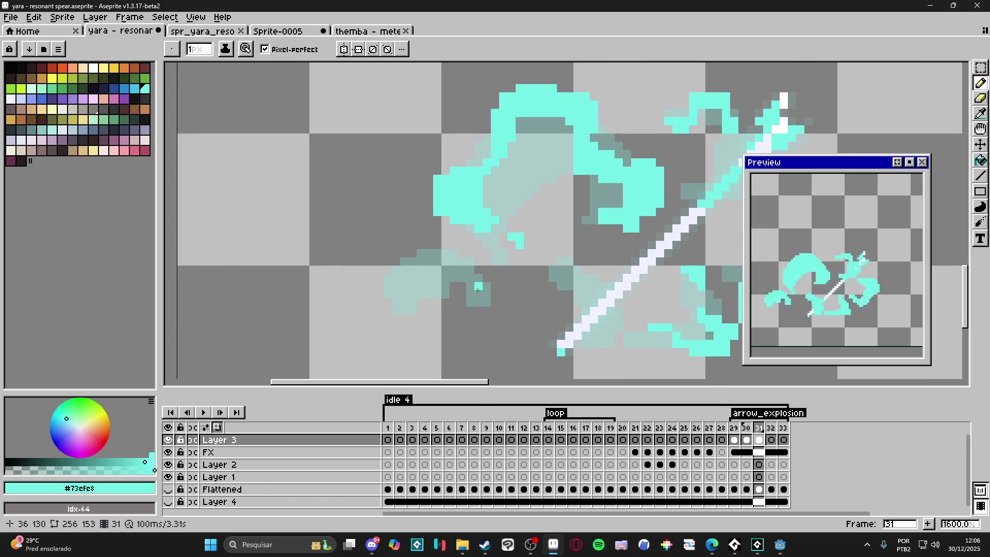
Paint 2px cyan strokes in the left swirl, zoom out, and move to frame 32.
key("plus")
mouse_move(432, 277)
left_mouse_down()
mouse_move(426, 244)
mouse_move(464, 253)
mouse_move(521, 321)
left_mouse_up()
scroll(432, 254, "up", 1)
mouse_move(395, 298)
left_mouse_down()
mouse_move(408, 287)
mouse_move(353, 284)
mouse_move(328, 314)
mouse_move(395, 338)
left_mouse_up()
key("minus")
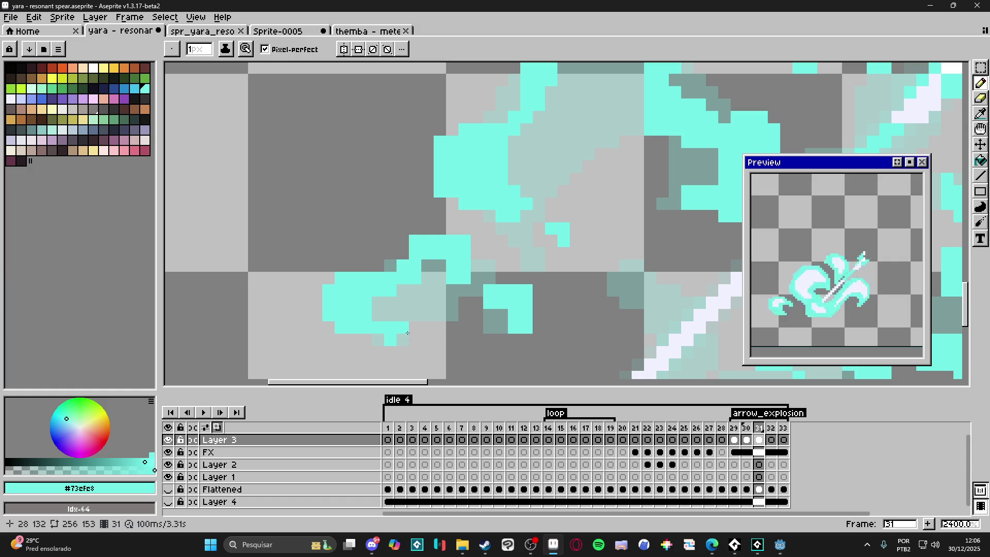
scroll(418, 324, "down", 4)
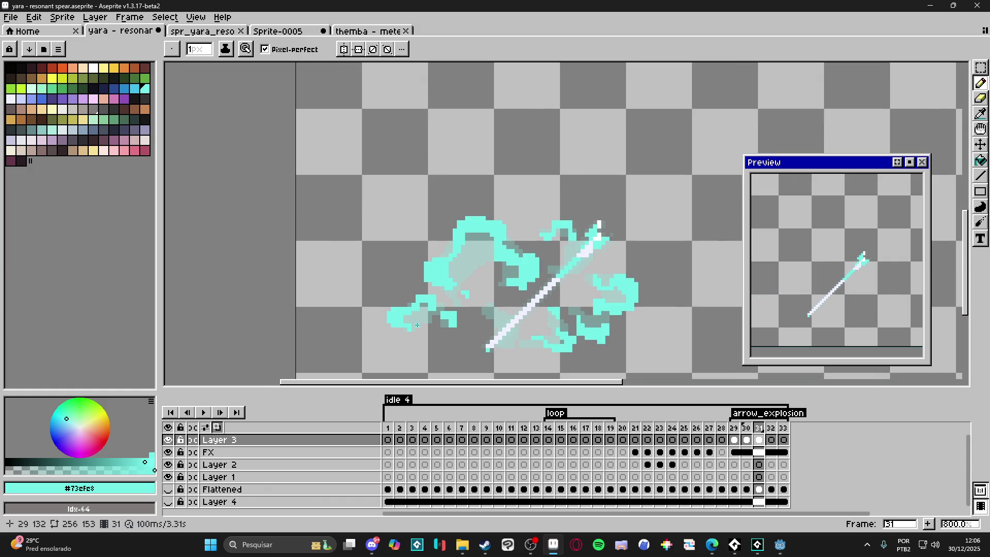
scroll(438, 258, "down", 1)
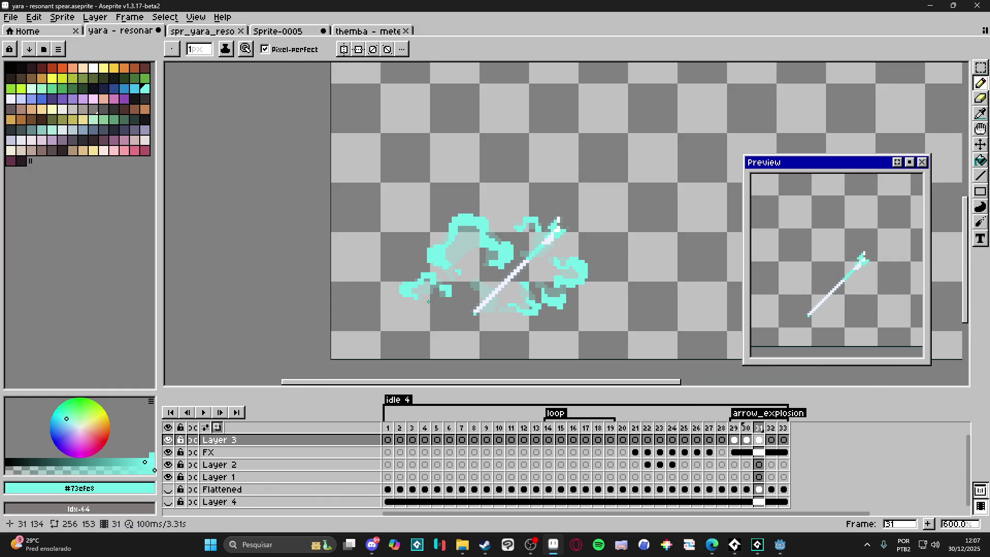
left_click(771, 440)
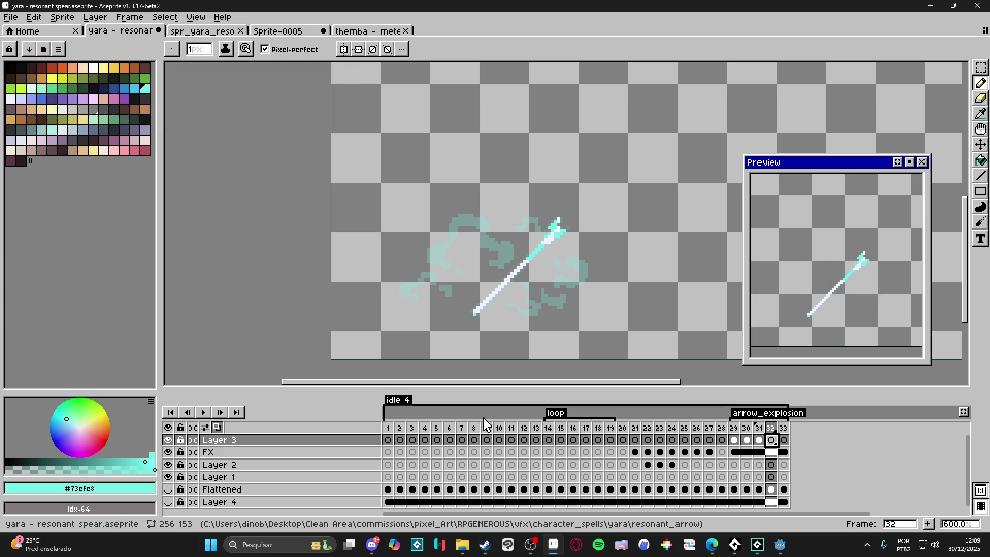
Paint a diagonal cyan wisp below the cyan block and fill out its pixels.
left_click_drag(530, 275, 526, 278)
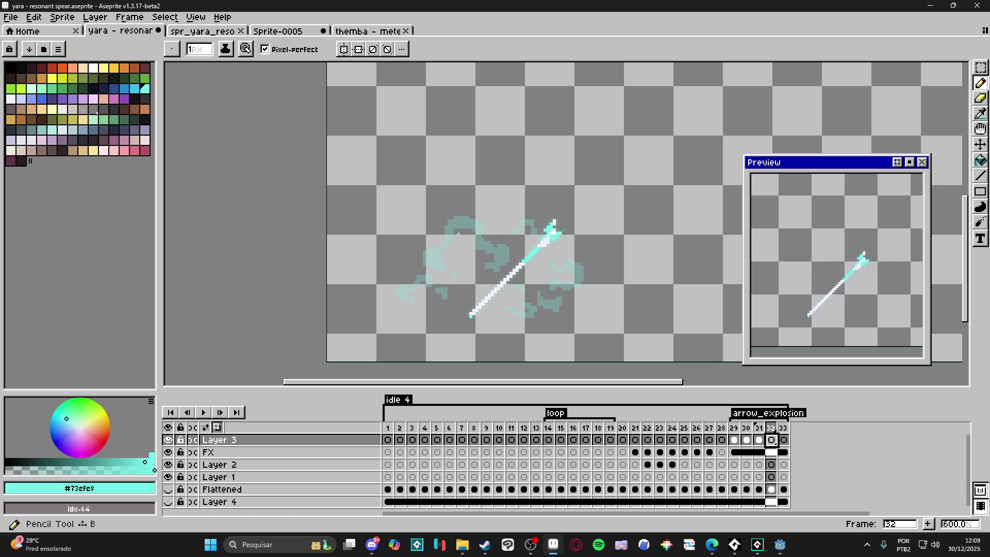
scroll(531, 246, "up", 3)
scroll(531, 246, "up", 1)
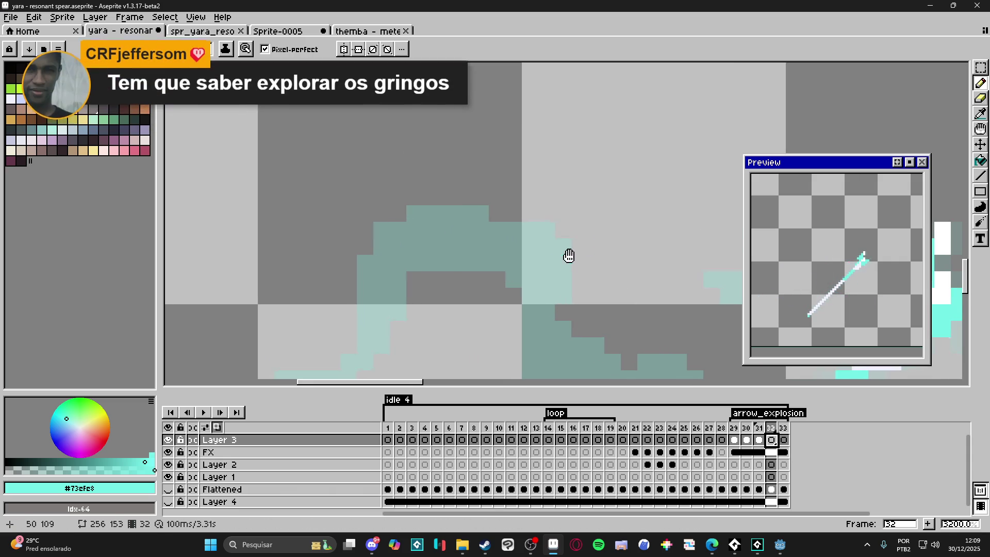
scroll(560, 251, "up", 1)
scroll(560, 252, "down", 1)
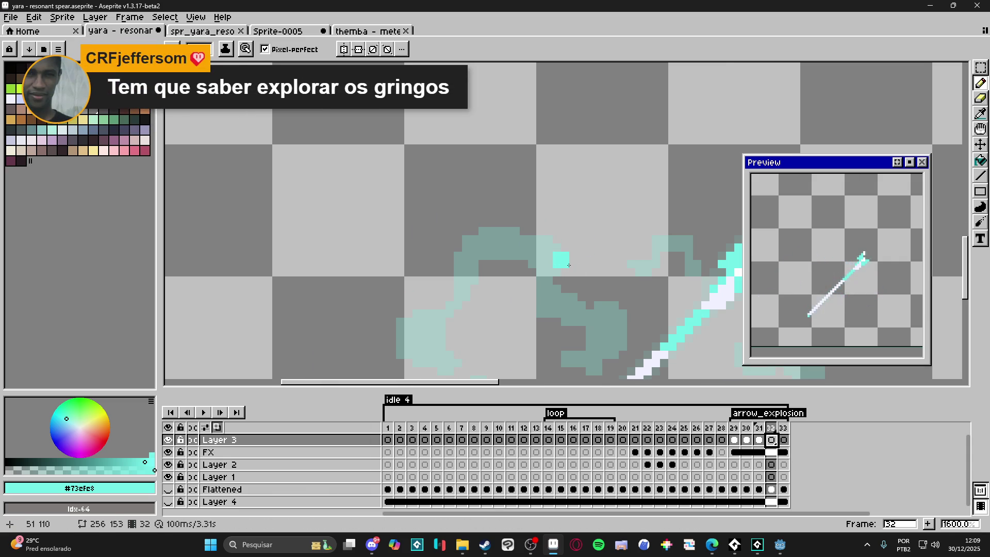
mouse_move(561, 274)
left_mouse_down()
mouse_move(525, 322)
mouse_move(631, 307)
mouse_move(620, 315)
mouse_move(631, 338)
left_mouse_up()
left_click(591, 327)
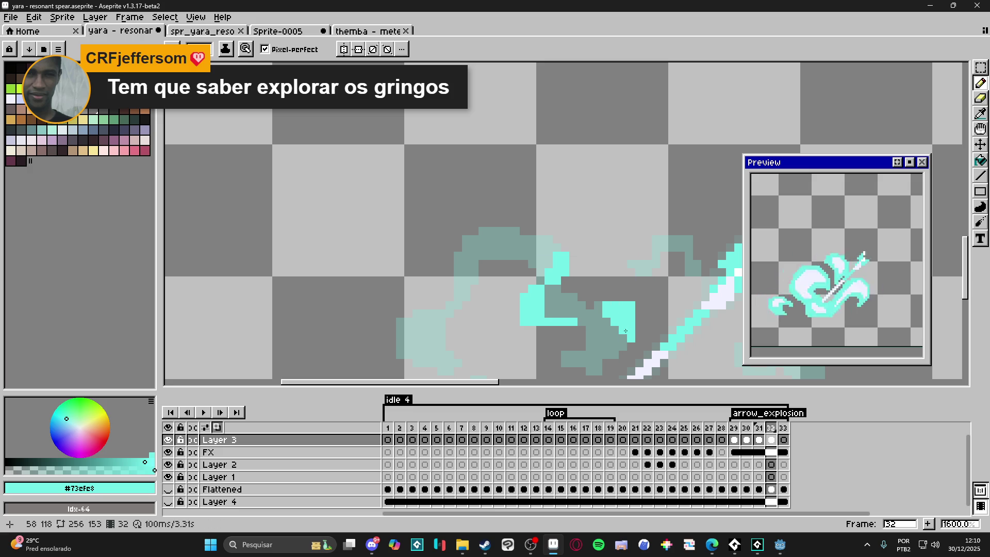
left_click(638, 329)
left_click(598, 305)
left_click(623, 338)
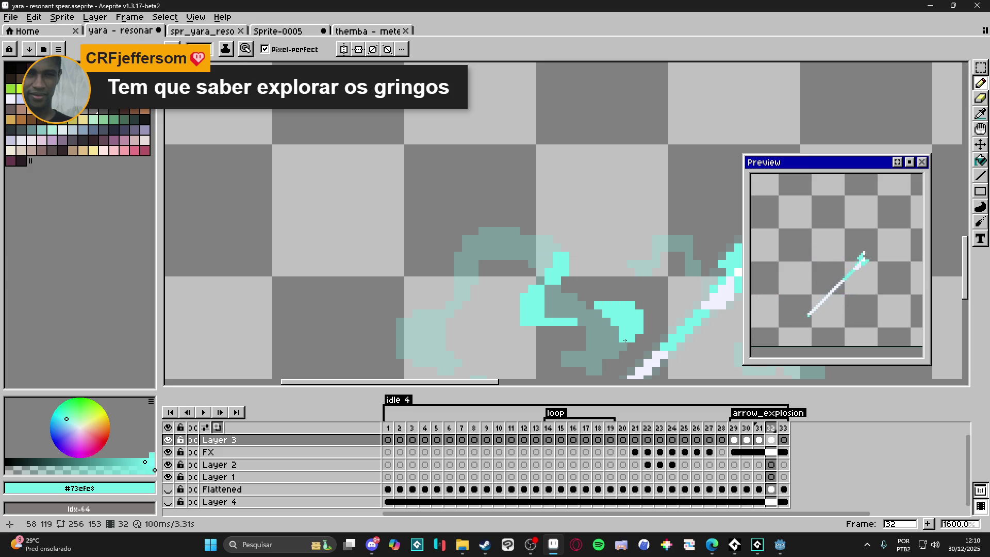
mouse_move(613, 344)
left_mouse_down()
mouse_move(646, 318)
mouse_move(638, 330)
left_mouse_up()
Add a cyan patch atop the wisp with pixels above and left of it.
left_click(647, 322)
left_click(596, 241)
left_click_drag(555, 215, 591, 237)
left_click(598, 248)
left_click(583, 248)
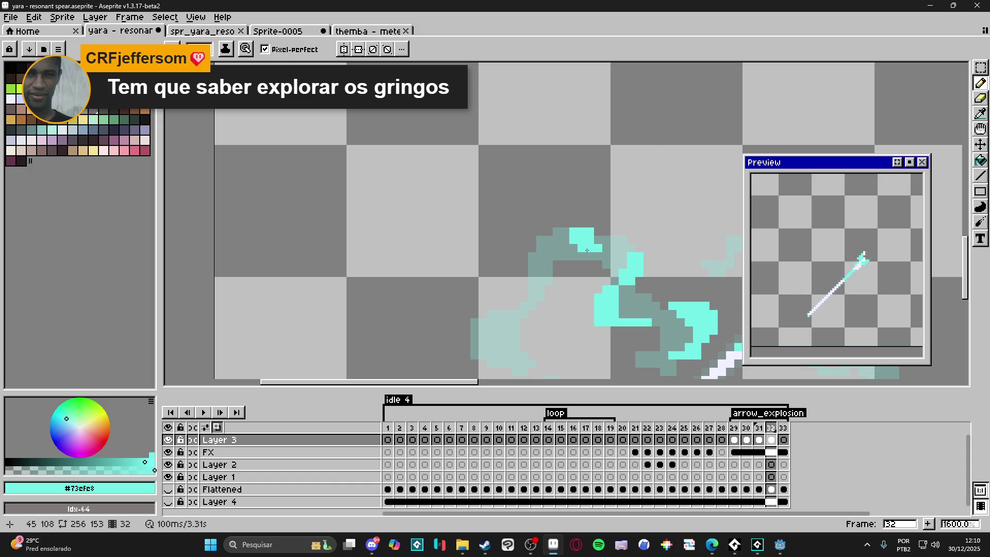
left_click_drag(593, 238, 589, 240)
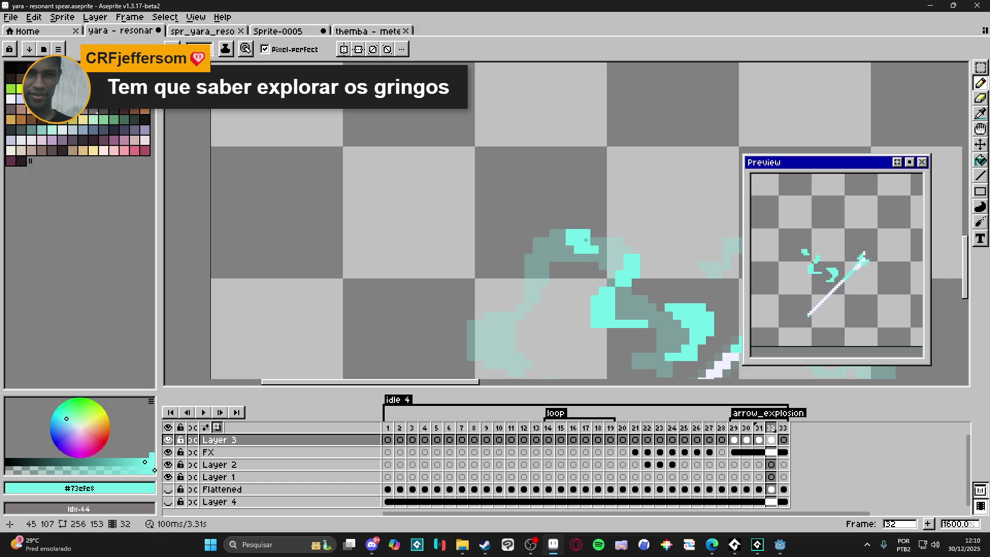
key("v")
key("b")
mouse_move(561, 224)
left_mouse_down()
mouse_move(569, 224)
mouse_move(550, 253)
mouse_move(555, 305)
mouse_move(543, 311)
left_mouse_up()
left_click(578, 225)
left_click(545, 238)
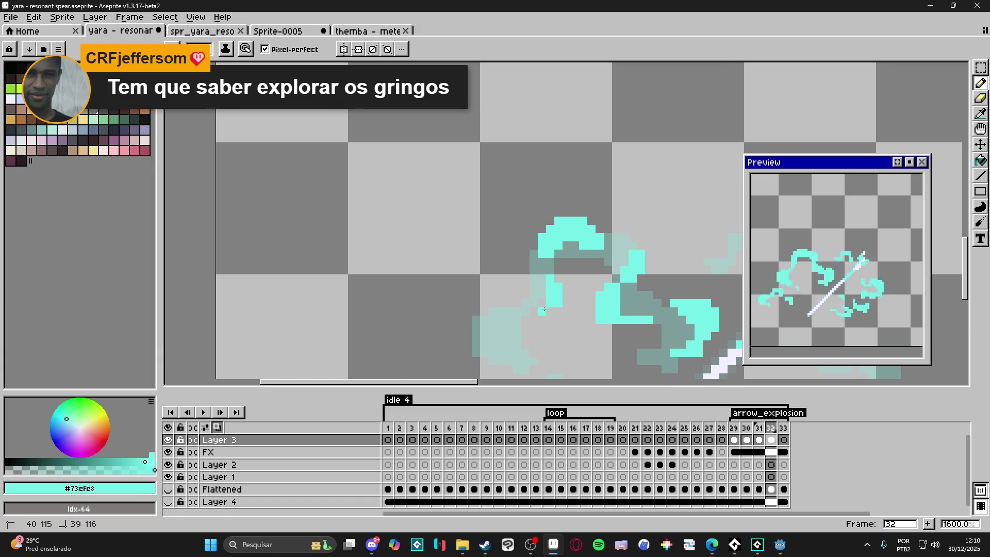
mouse_move(485, 326)
left_mouse_down()
mouse_move(531, 321)
mouse_move(531, 284)
mouse_move(519, 296)
mouse_move(521, 281)
mouse_move(500, 280)
mouse_move(499, 304)
left_mouse_up()
Save the sprite, erase a stray pixel, and add cyan along the lower wisp.
key("ctrl+s")
scroll(504, 299, "down", 1)
key("e")
left_click(490, 287)
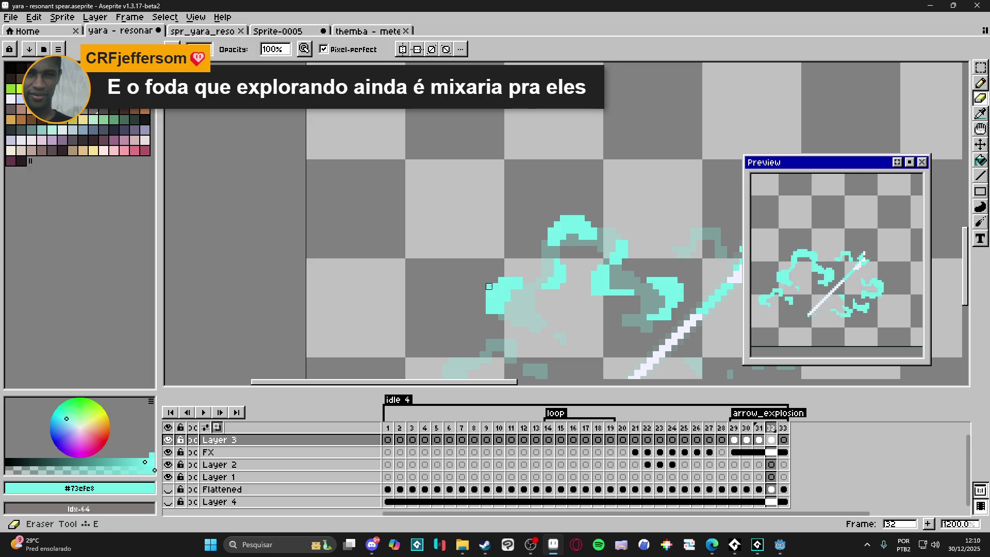
key("b")
left_click_drag(501, 315, 544, 319)
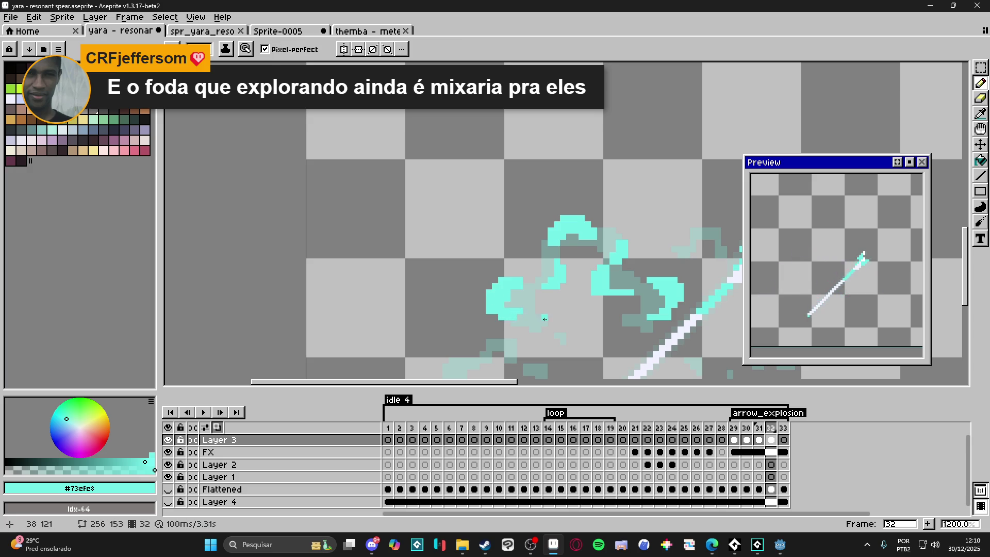
left_click(543, 328)
left_click(550, 320)
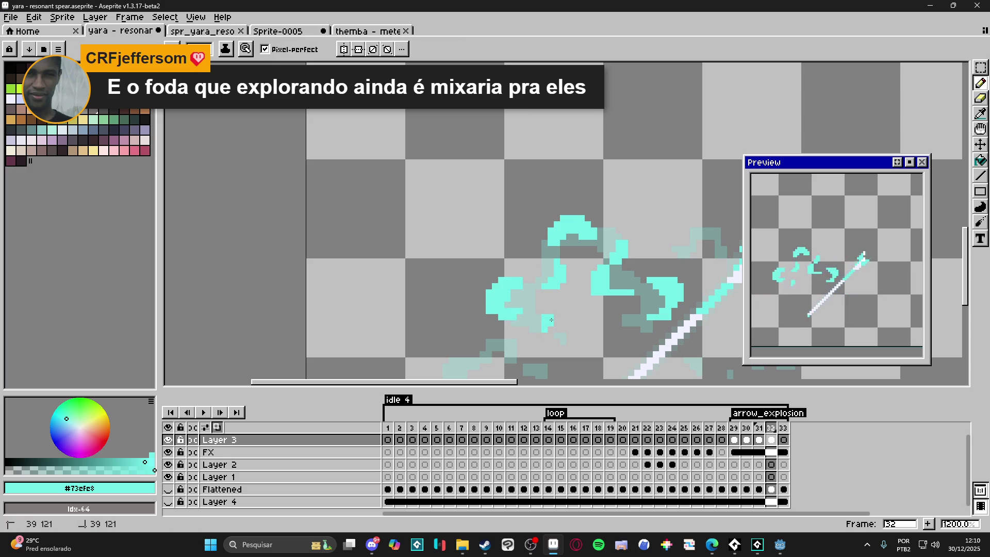
left_click(547, 314)
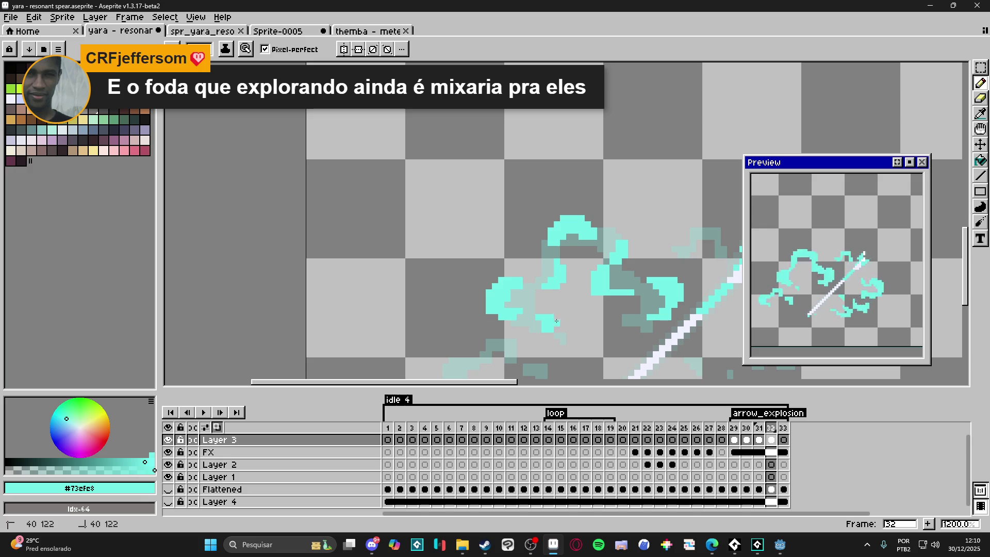
left_click(549, 313)
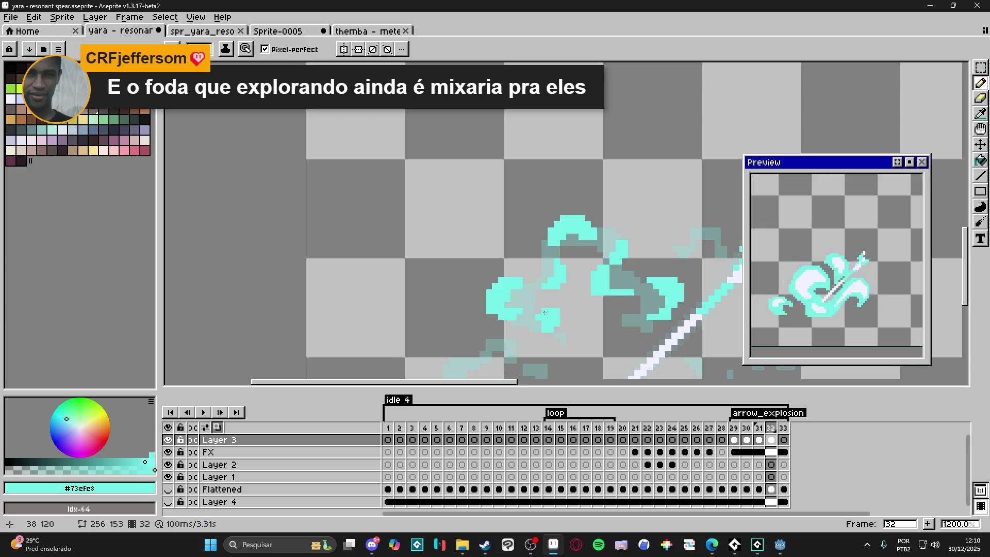
Paint a cyan curl in the burst's middle and extend the left curl.
scroll(546, 299, "down", 2)
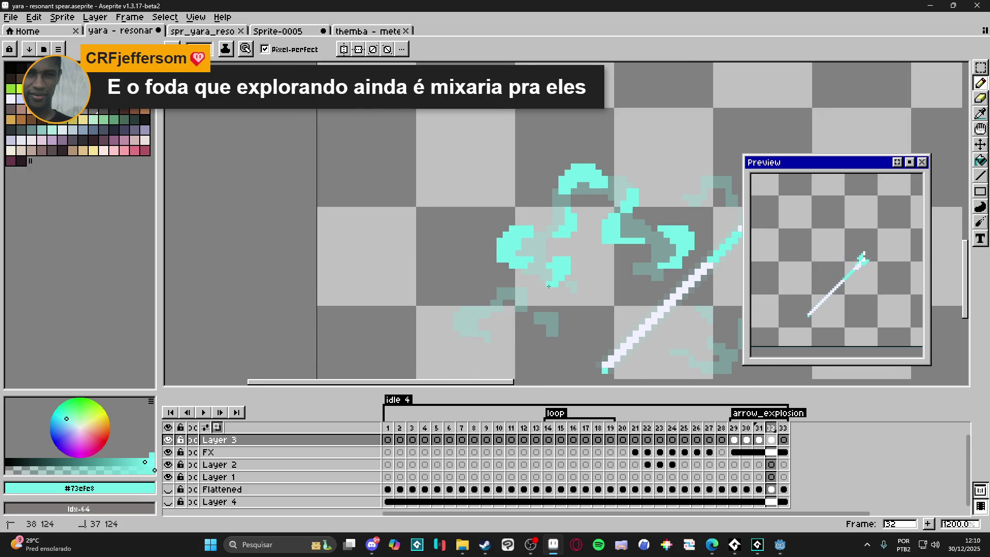
scroll(510, 291, "up", 1)
mouse_move(533, 273)
left_mouse_down()
mouse_move(550, 278)
mouse_move(542, 296)
left_mouse_up()
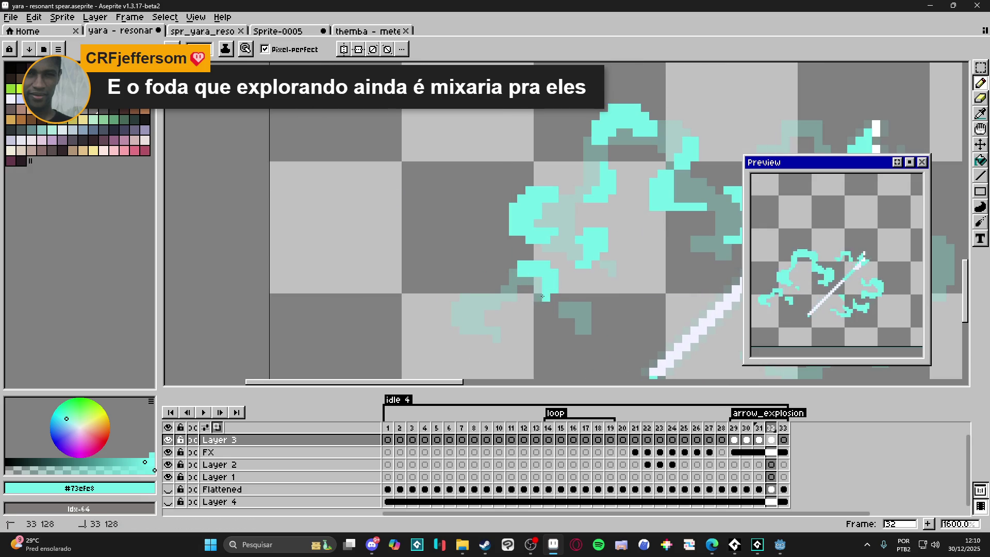
left_click(510, 299)
mouse_move(505, 304)
left_mouse_down()
mouse_move(464, 305)
mouse_move(482, 304)
left_mouse_up()
key("v")
key("b")
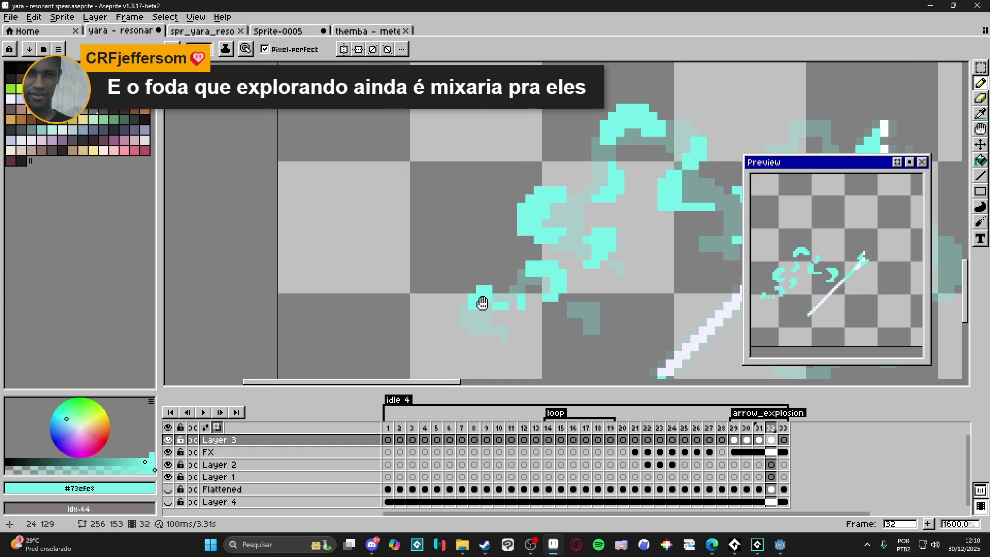
left_click(469, 299)
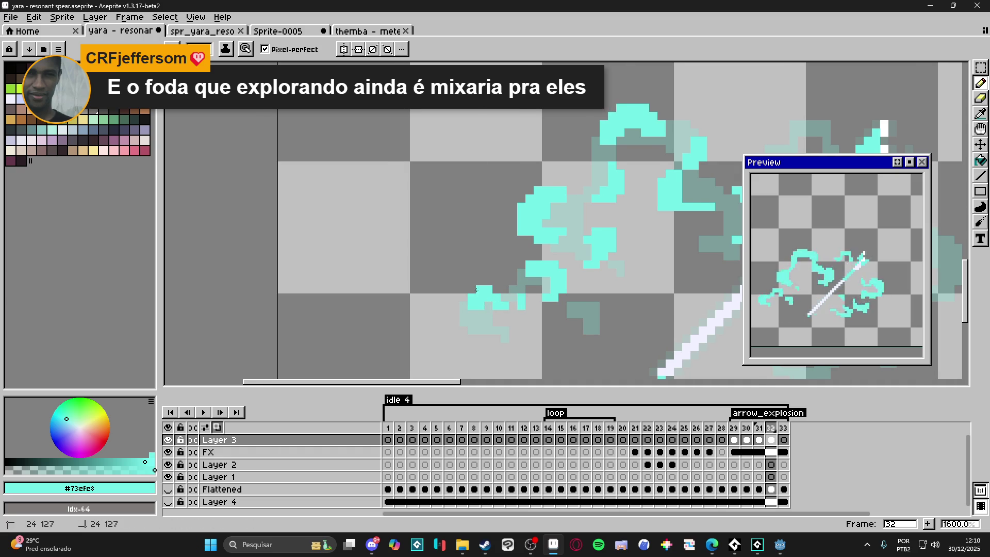
left_click(462, 293)
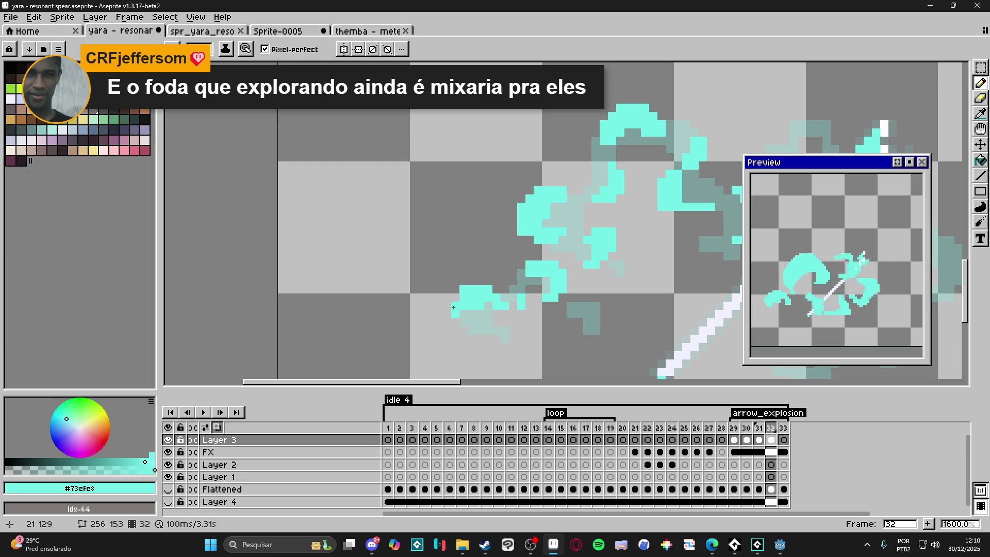
left_click_drag(462, 315, 467, 331)
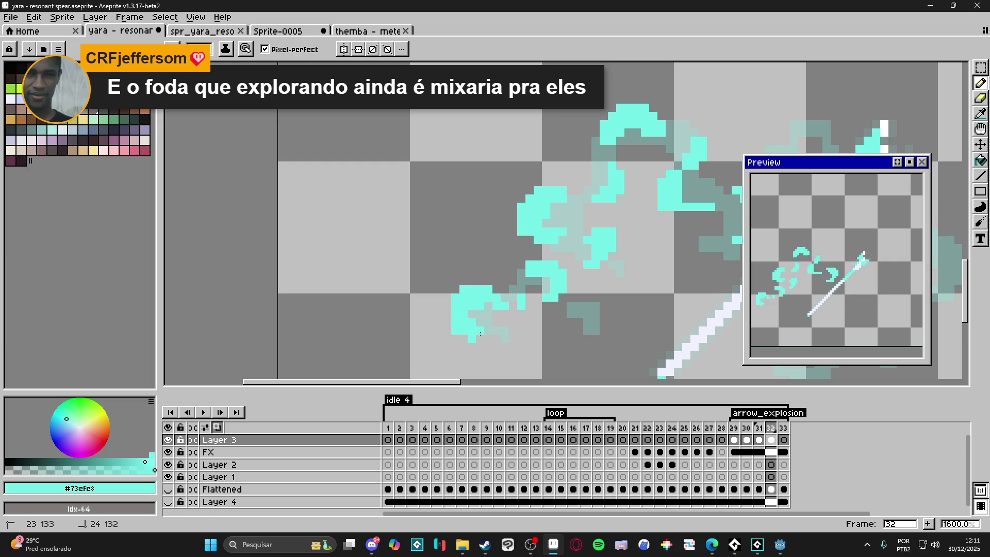
Touch up the lower-left wisp with Pencil and Eraser, and add pixels on the right side.
key("e")
key("b")
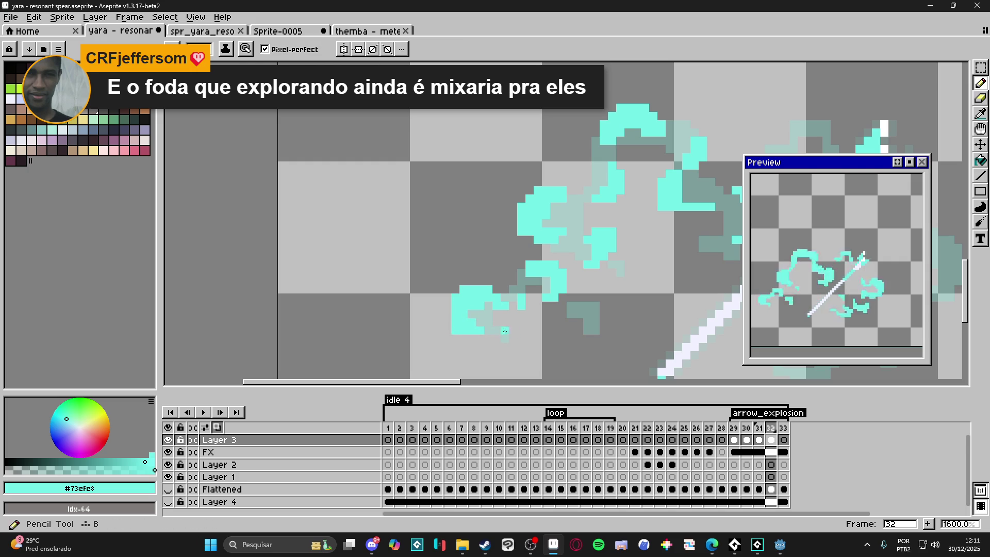
left_click_drag(521, 330, 513, 338)
key("e")
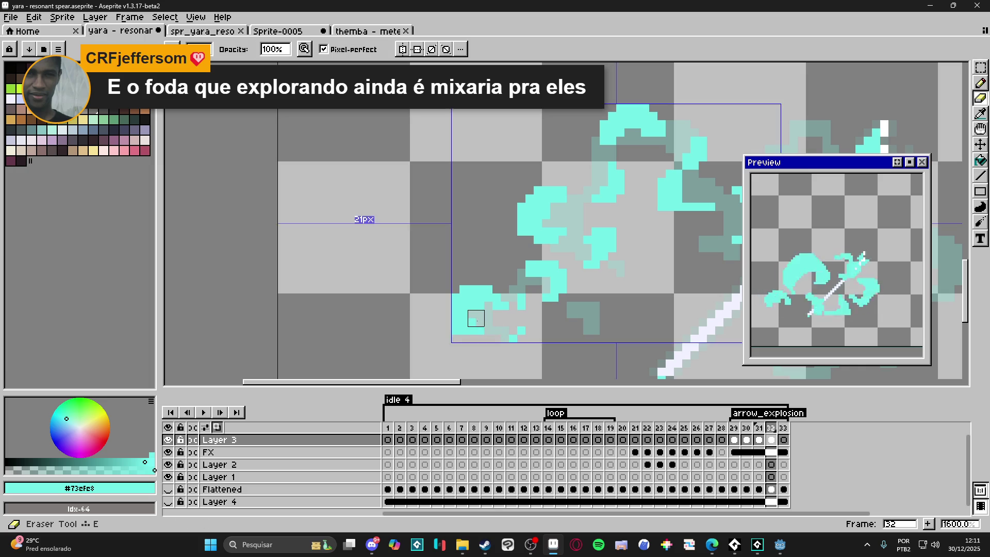
key("e")
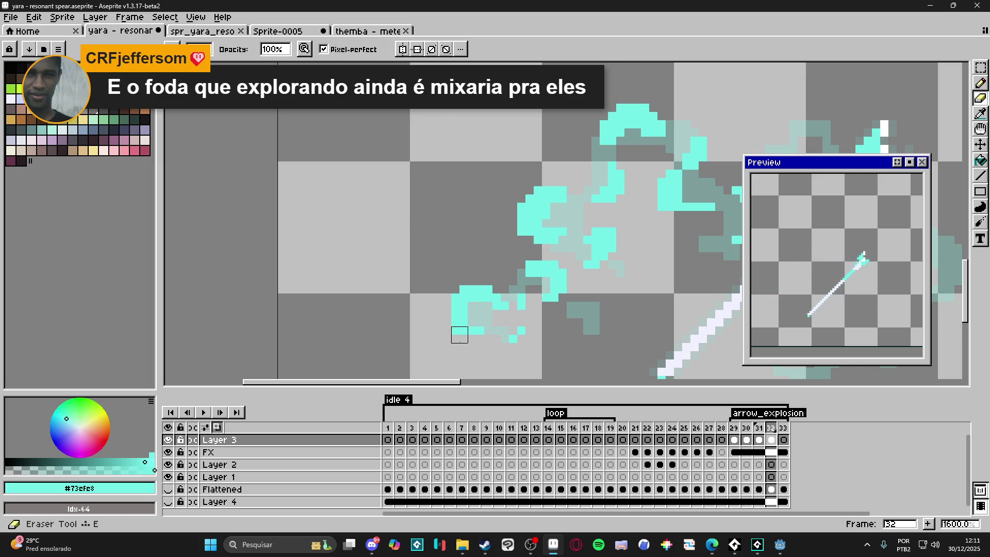
key("b")
key("e")
left_click(507, 335)
key("b")
left_click(599, 301)
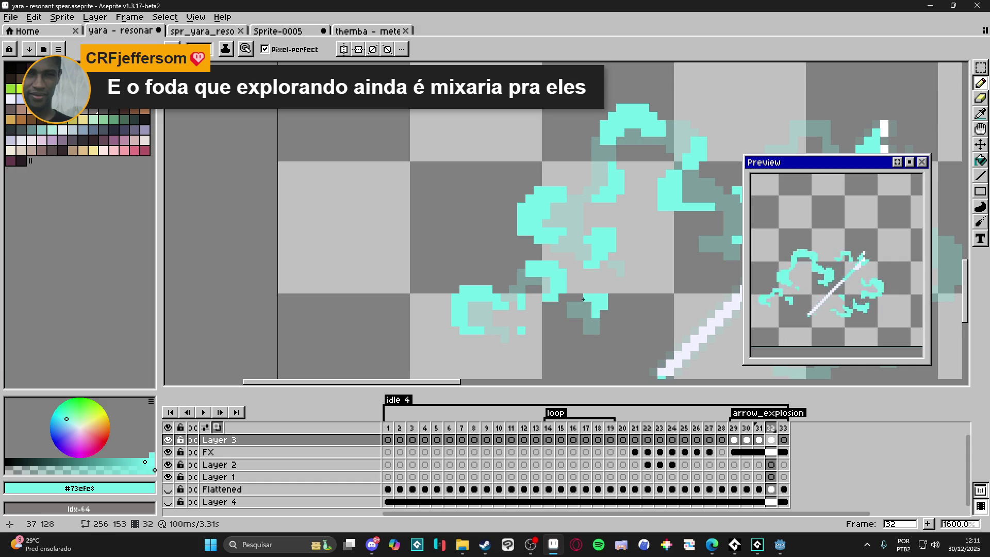
scroll(583, 299, "down", 4)
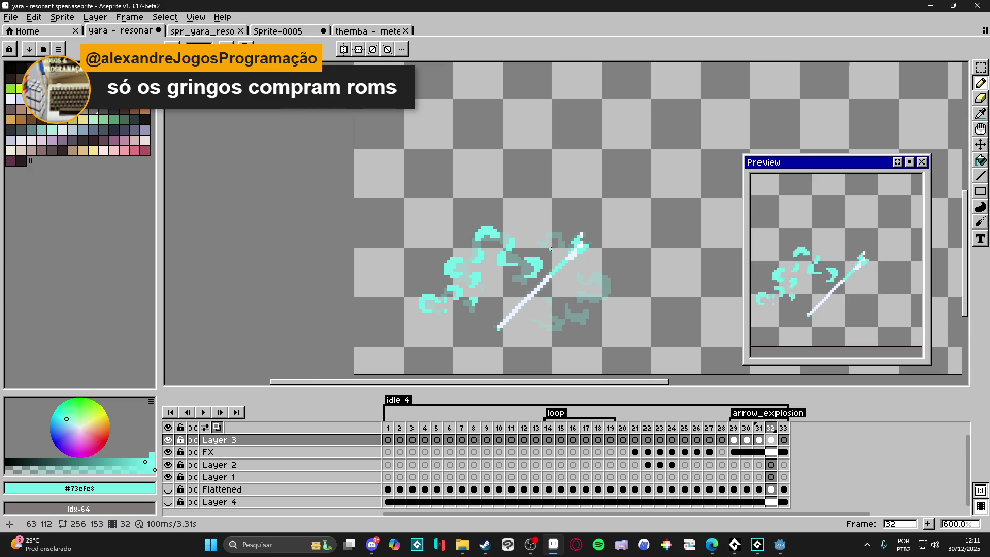
On frame 32, paint downward and leftward cyan strokes along the wisp beside the spear.
scroll(550, 252, "up", 3)
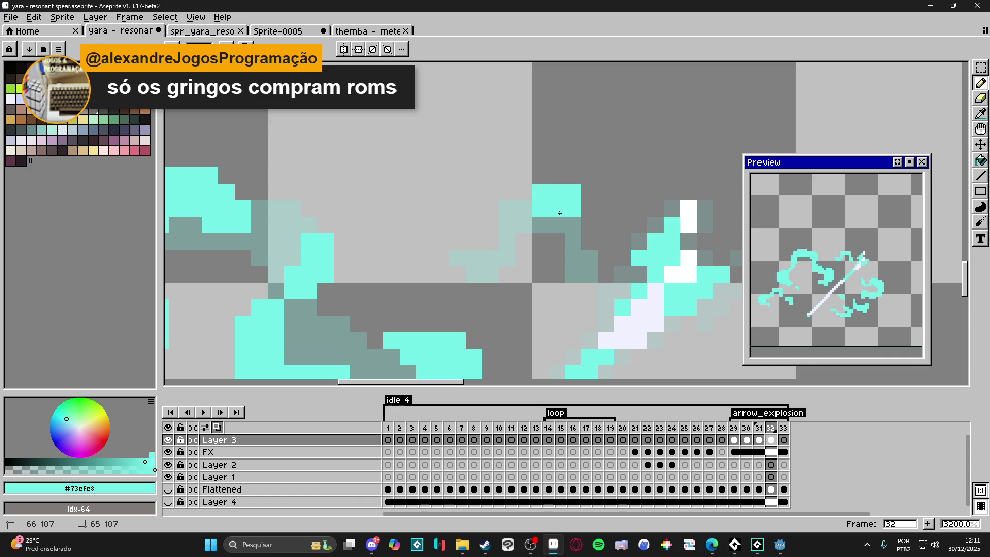
left_click_drag(572, 227, 559, 277)
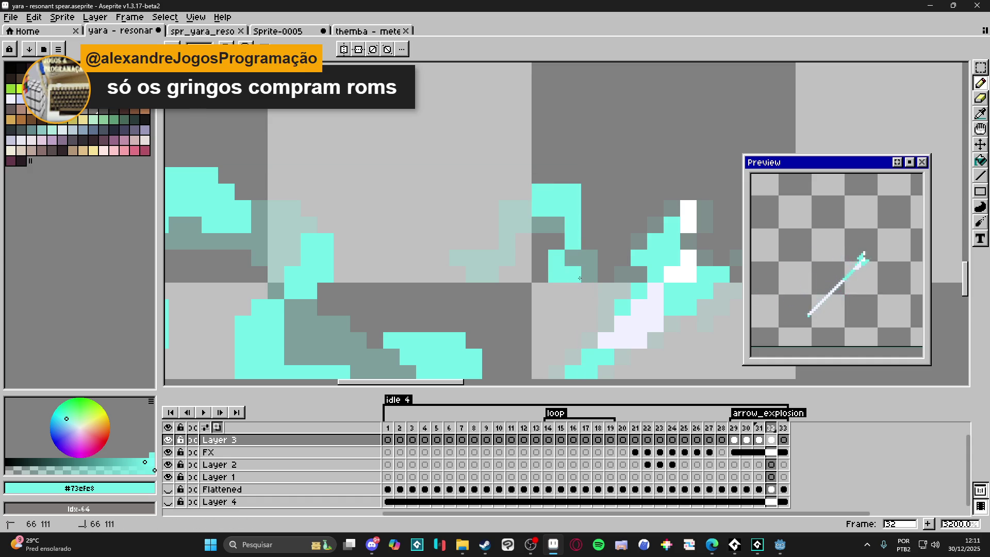
left_click(524, 191)
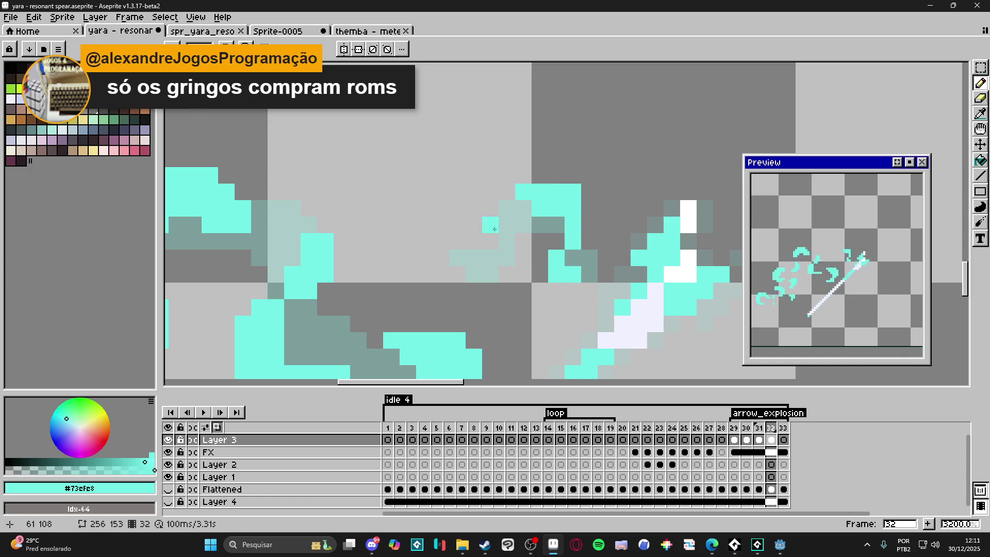
mouse_move(489, 225)
left_mouse_down()
mouse_move(507, 274)
mouse_move(473, 275)
left_mouse_up()
left_click(513, 265)
left_click(446, 275)
scroll(447, 276, "down", 3)
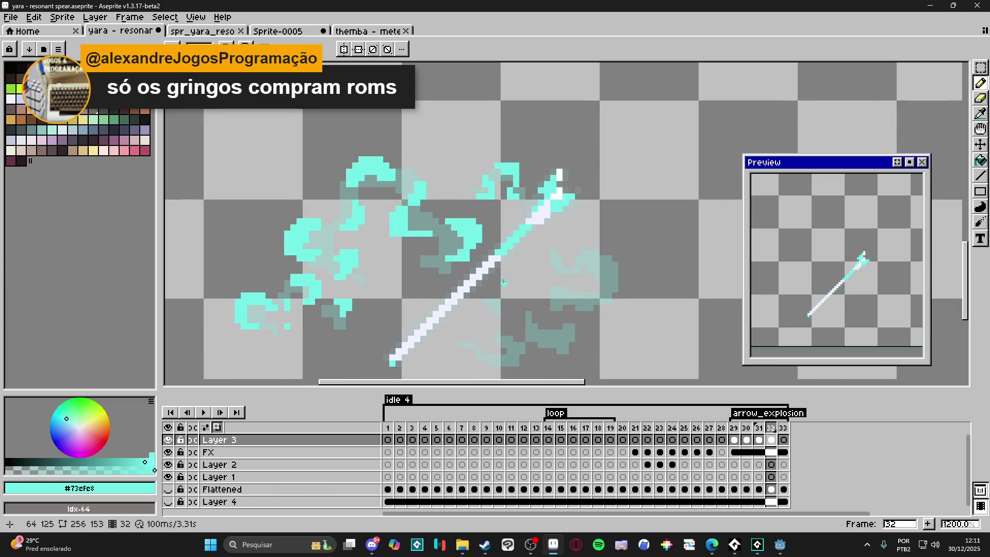
scroll(585, 189, "up", 3)
Add a cyan blob to the burst and curl the swirl down and left, right of the spear.
mouse_move(551, 149)
left_mouse_down()
mouse_move(633, 181)
mouse_move(625, 242)
left_mouse_up()
left_click(619, 203)
mouse_move(510, 227)
left_mouse_down()
mouse_move(485, 209)
mouse_move(503, 178)
left_mouse_up()
left_click(485, 164)
scroll(515, 207, "down", 2)
mouse_move(610, 221)
left_mouse_down()
mouse_move(593, 220)
mouse_move(614, 205)
left_mouse_up()
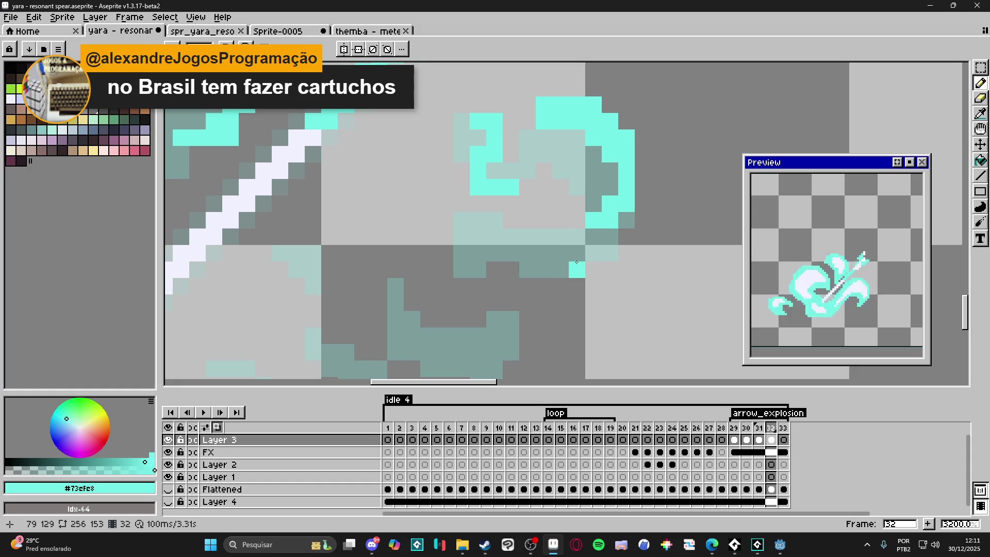
mouse_move(582, 240)
left_mouse_down()
mouse_move(577, 286)
mouse_move(549, 284)
mouse_move(528, 260)
mouse_move(527, 239)
mouse_move(495, 221)
mouse_move(511, 234)
mouse_move(508, 221)
mouse_move(464, 237)
mouse_move(466, 253)
left_mouse_up()
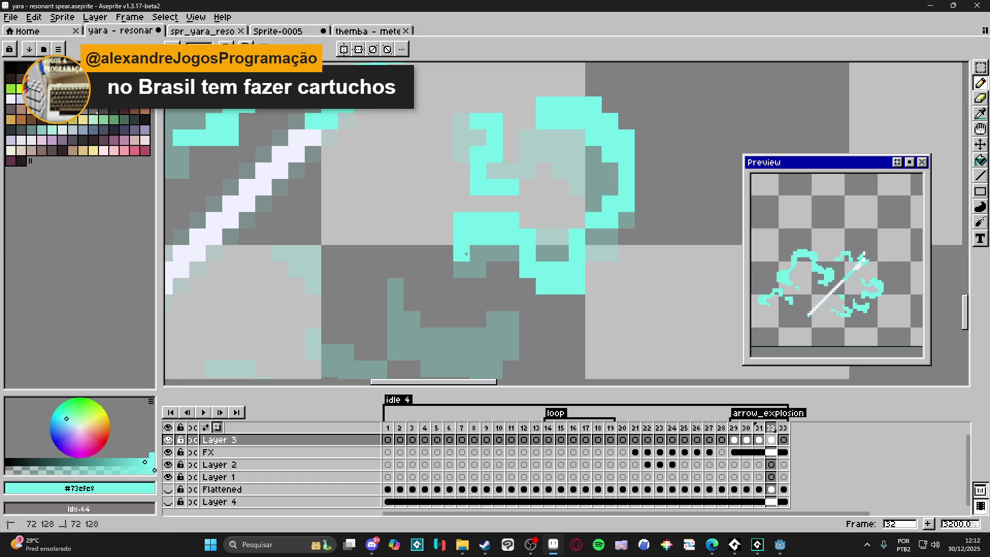
key("e")
scroll(459, 216, "down", 6)
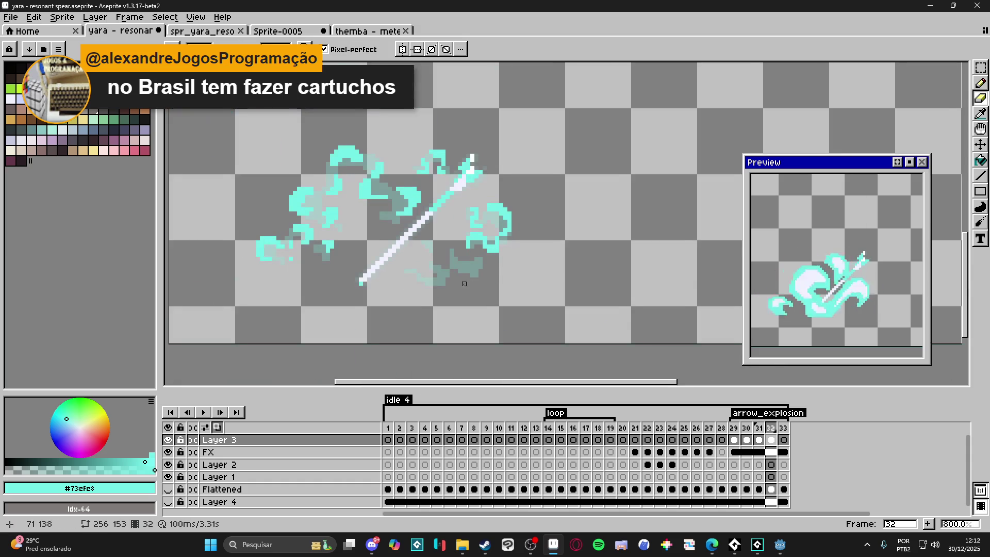
Thicken the lower swirl with a small cyan block extended up-left and along the bottom row.
scroll(464, 284, "down", 1)
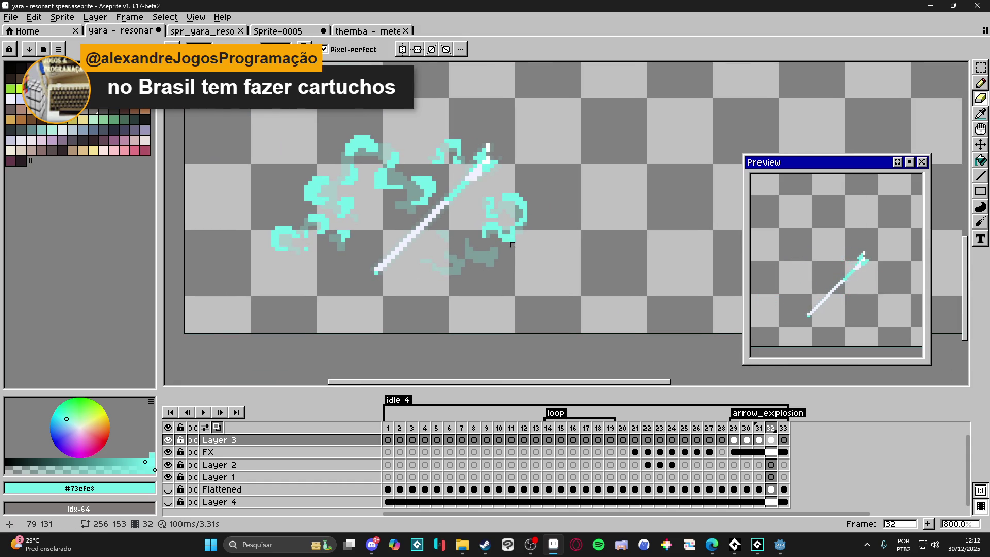
scroll(508, 248, "up", 5)
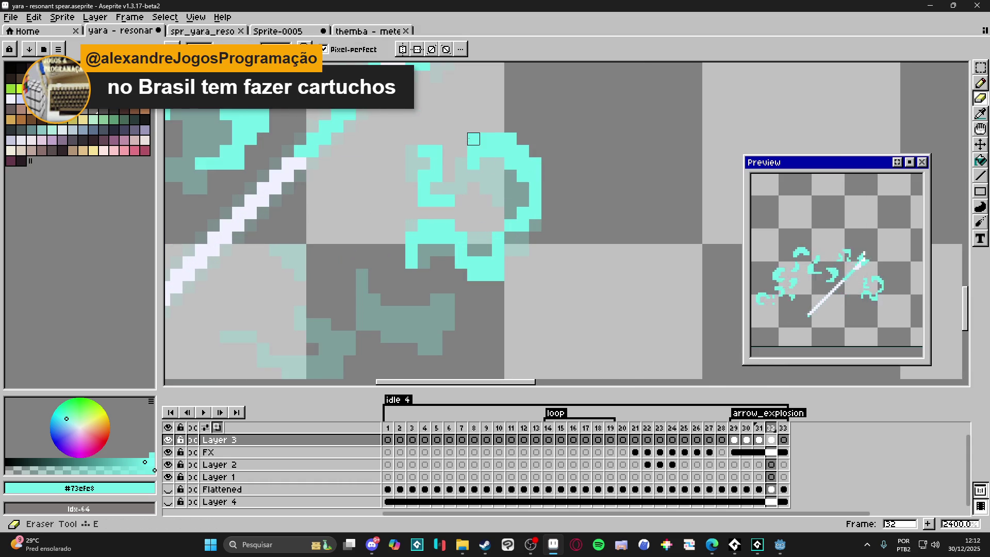
scroll(365, 261, "down", 4)
scroll(424, 269, "up", 2)
key("b")
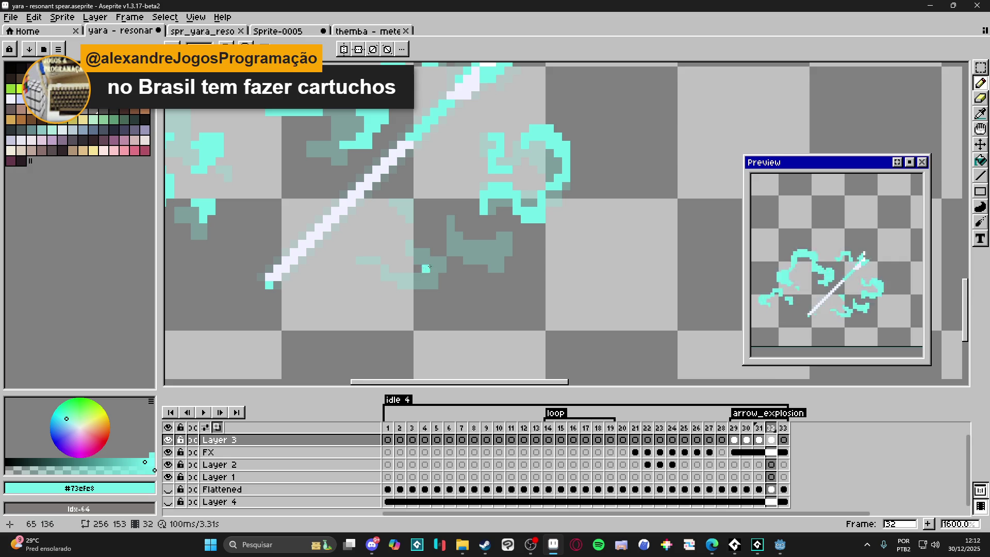
scroll(423, 268, "up", 5)
mouse_move(475, 291)
left_mouse_down()
mouse_move(466, 258)
mouse_move(462, 282)
left_mouse_up()
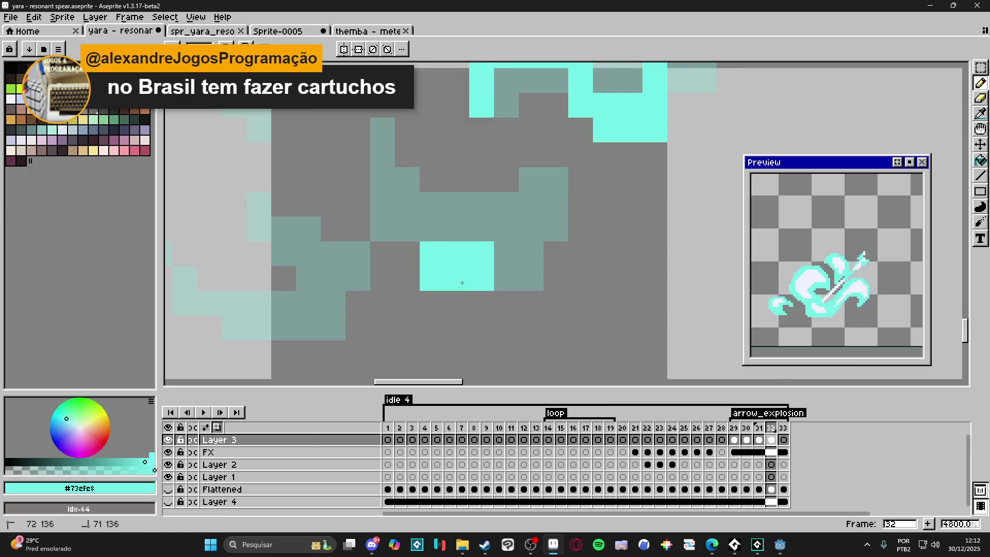
left_click(407, 254)
left_click(382, 229)
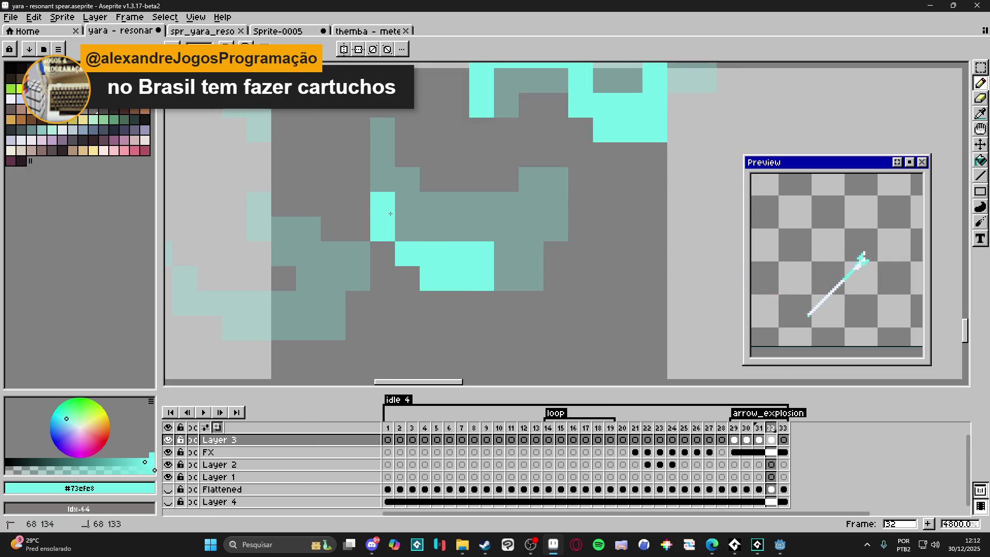
left_click(407, 229)
left_click_drag(432, 303, 506, 303)
Erase stray cyan cells from the swirl and draw a curved cyan stroke around it.
key("e")
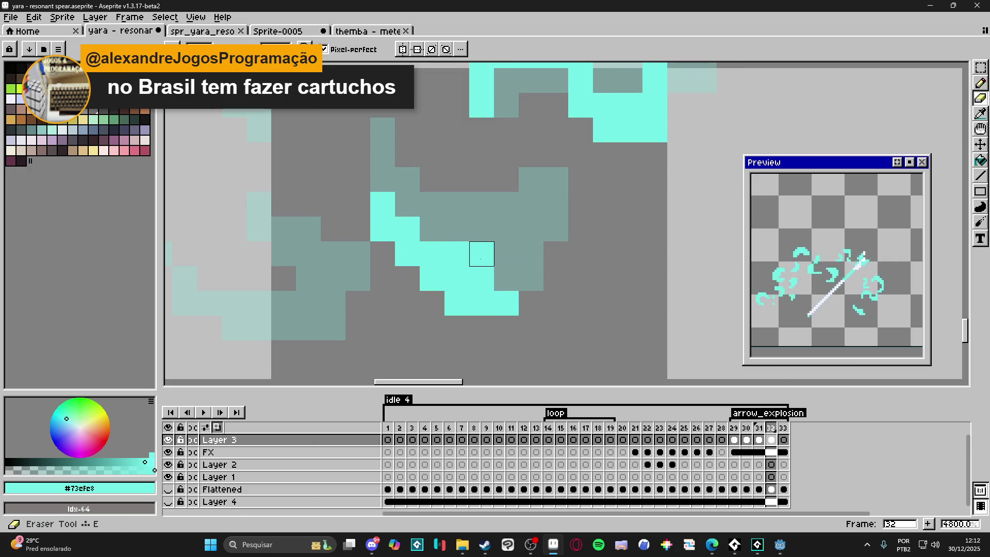
left_click_drag(481, 254, 456, 254)
key("b")
mouse_move(506, 279)
left_mouse_down()
mouse_move(556, 303)
mouse_move(530, 205)
mouse_move(556, 204)
mouse_move(560, 232)
mouse_move(580, 229)
left_mouse_up()
scroll(569, 280, "down", 3)
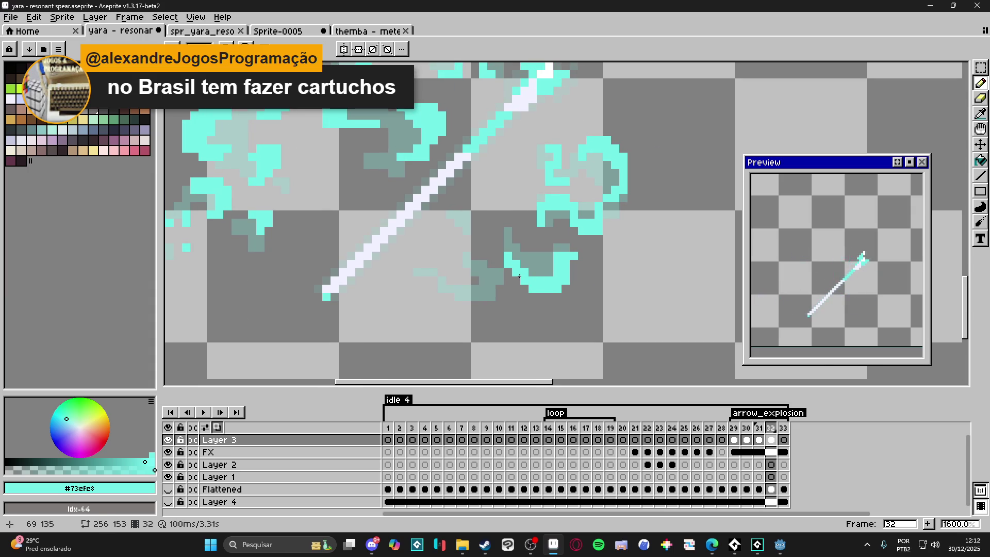
scroll(520, 275, "up", 2)
Remove a stray pixel in the hook, then add cyan pixels and a short vertical stroke along it.
key("e")
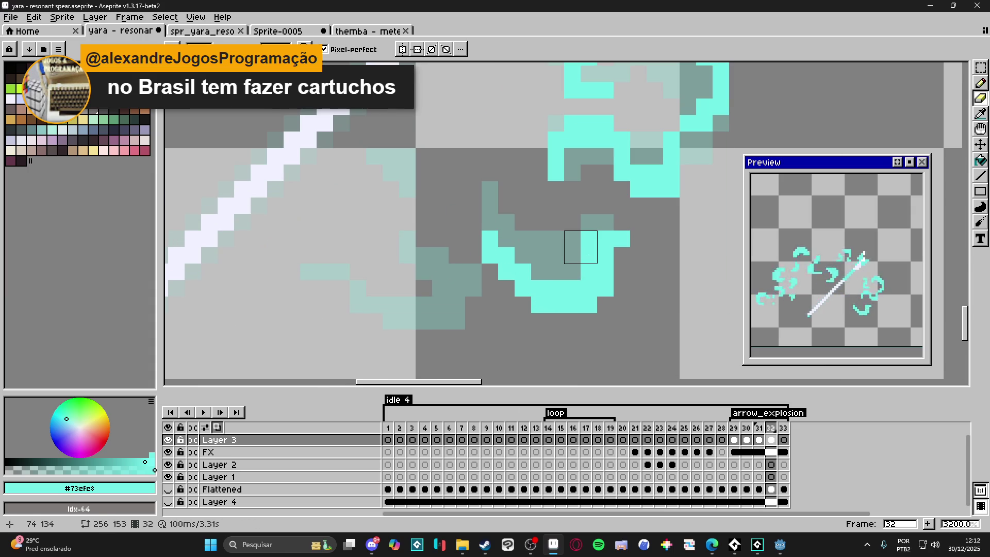
left_click(581, 247)
key("b")
left_click(375, 281)
left_click(358, 245)
left_click(374, 245)
mouse_move(408, 311)
left_mouse_down()
mouse_move(424, 327)
mouse_move(458, 327)
mouse_move(474, 311)
mouse_move(474, 279)
mouse_move(424, 263)
mouse_move(441, 246)
left_mouse_up()
scroll(447, 309, "down", 1)
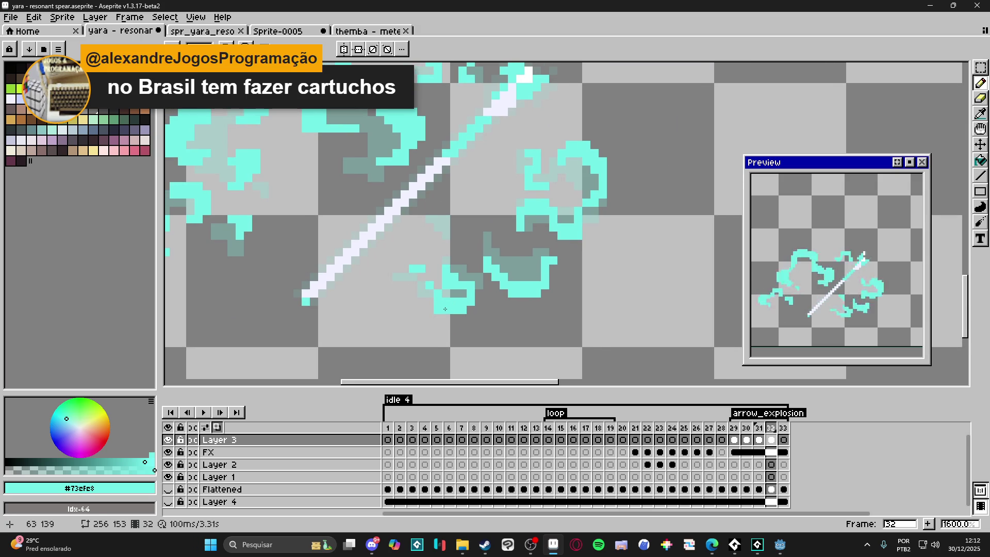
scroll(443, 309, "up", 1)
key("e")
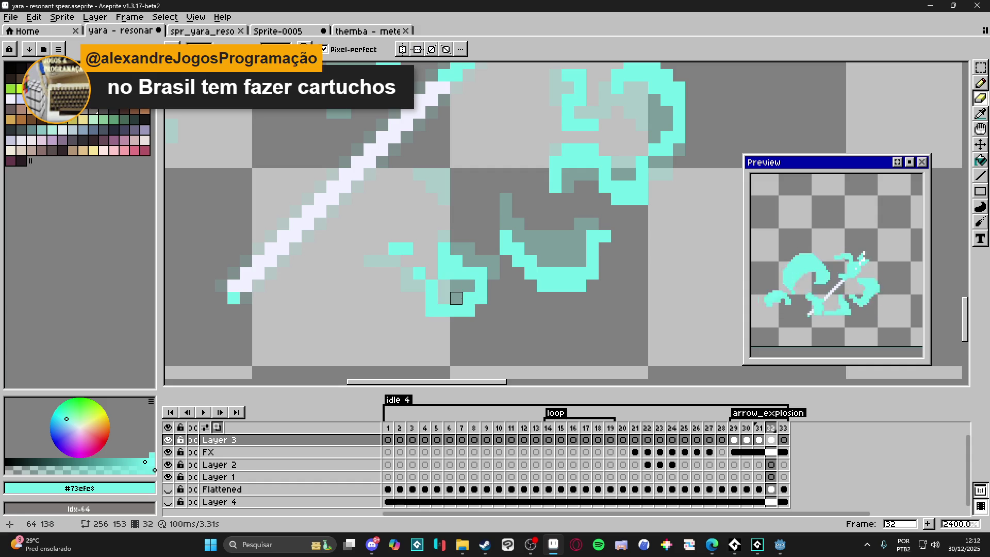
scroll(523, 311, "down", 3)
key("b")
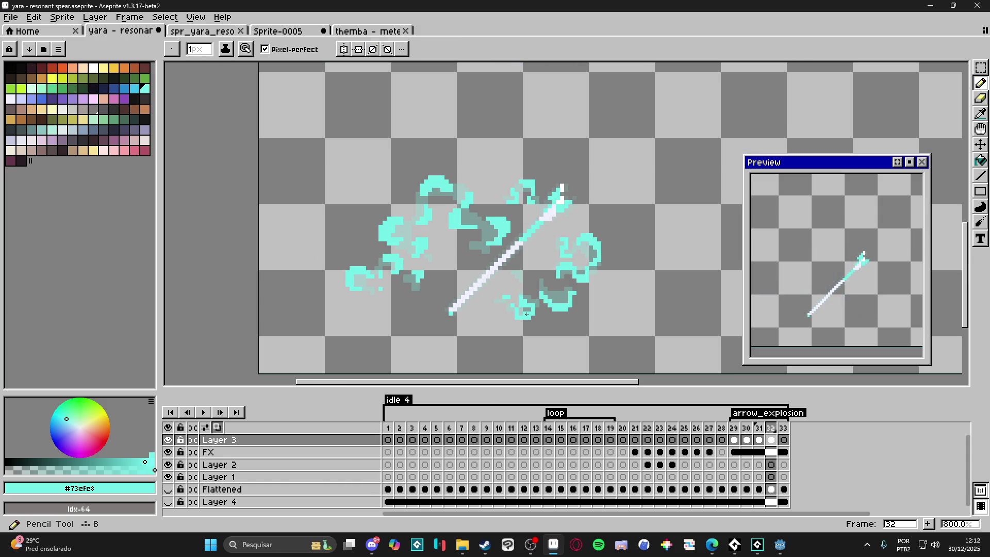
scroll(411, 236, "up", 3)
key("e")
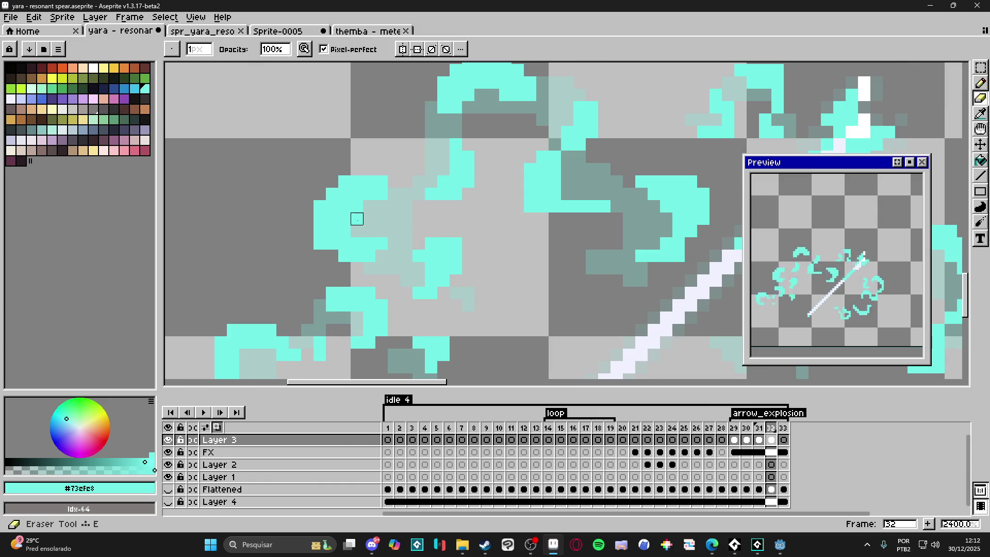
scroll(389, 308, "down", 3)
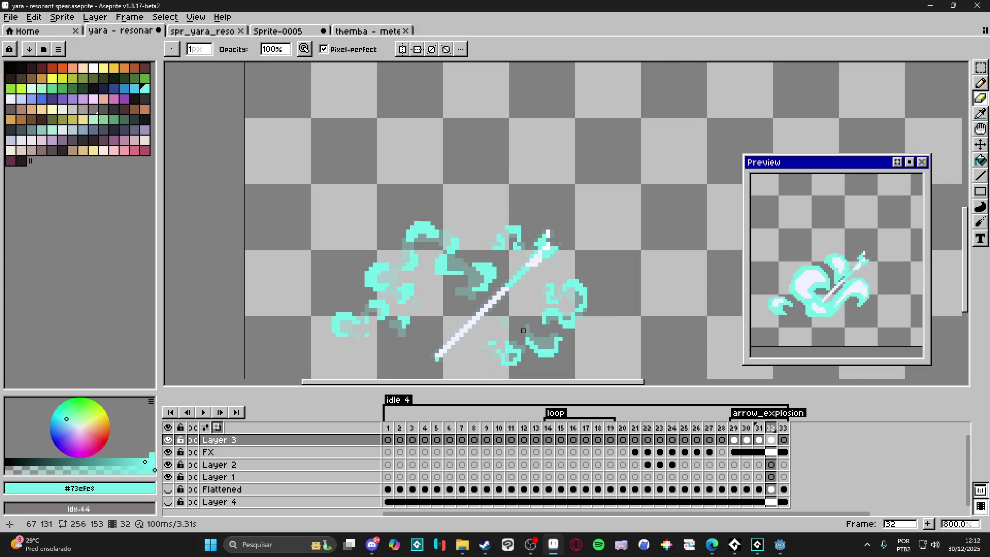
On frame 33, paint a cyan curl at the top and a 2-pixel cyan block.
left_click(783, 439)
key("b")
scroll(411, 243, "up", 2)
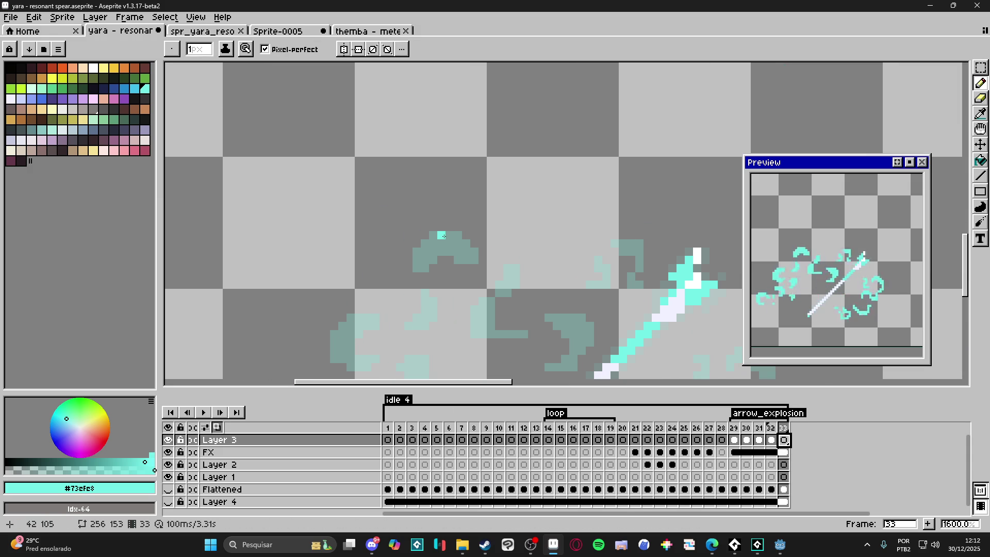
left_click_drag(444, 237, 466, 248)
key("minus")
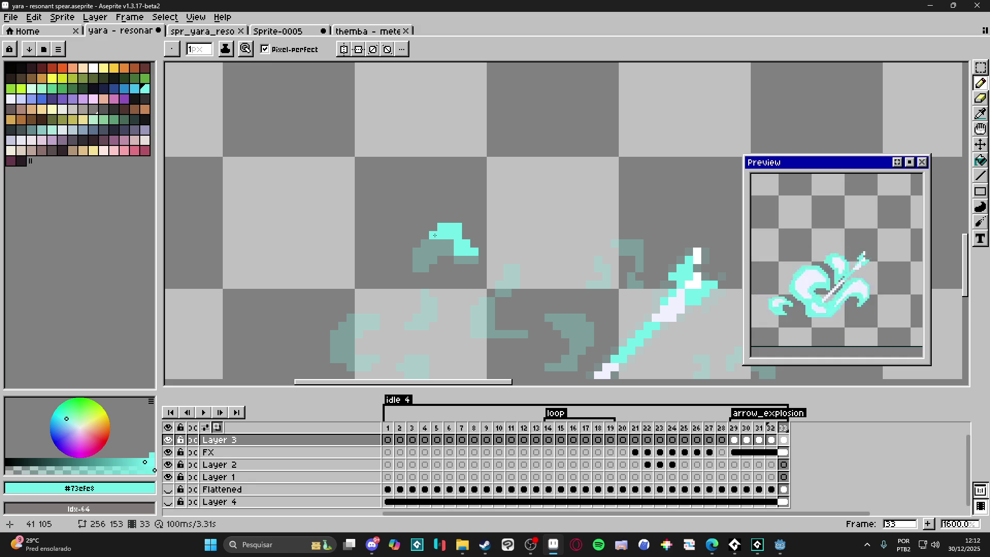
scroll(473, 239, "down", 2)
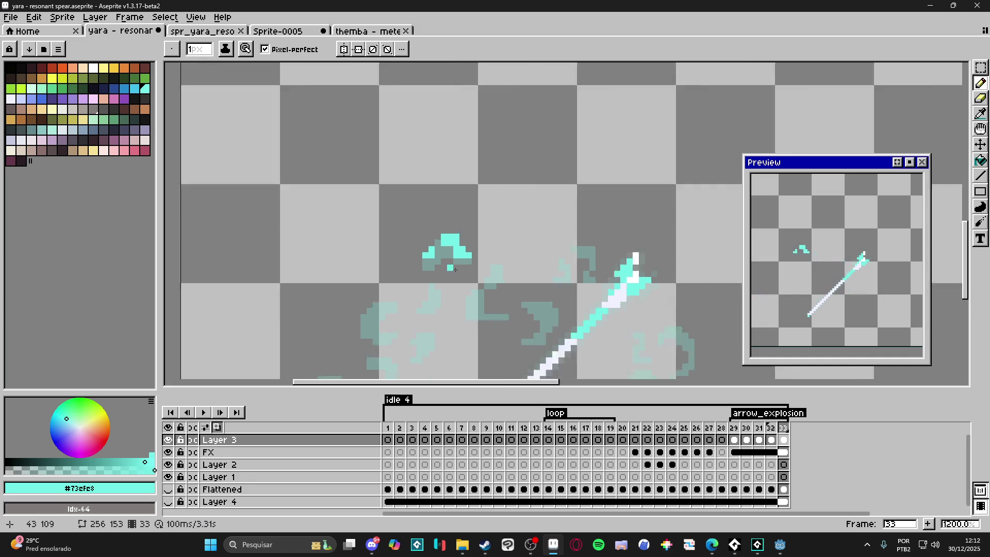
scroll(464, 257, "up", 5)
key("plus")
left_click_drag(459, 273, 460, 284)
key("minus")
left_click(472, 285)
Add a small diagonal run of single cyan pixels with the 1-pixel brush.
left_click(484, 284)
left_click_drag(496, 223, 509, 222)
left_click(521, 212)
left_click(509, 210)
left_click(521, 222)
left_click(518, 201)
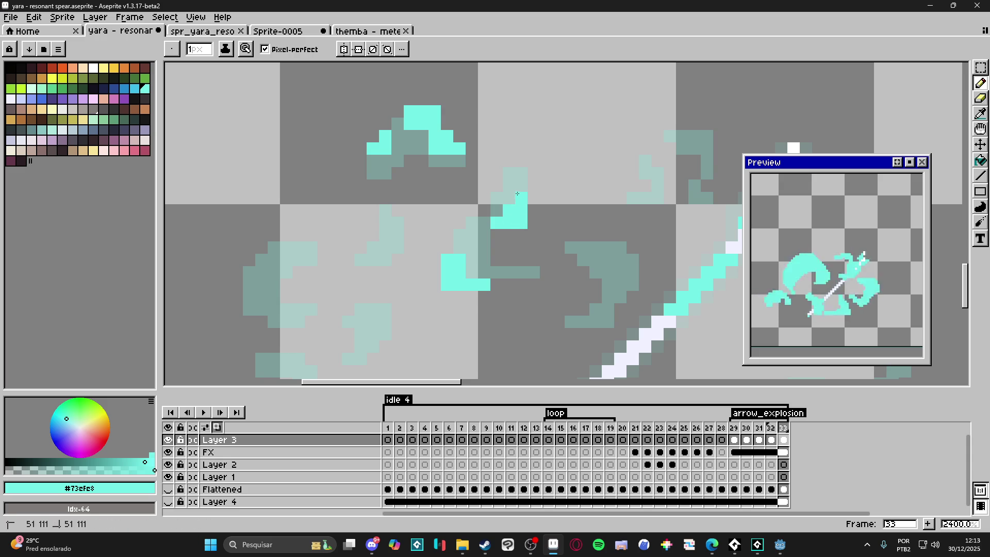
left_click(472, 248)
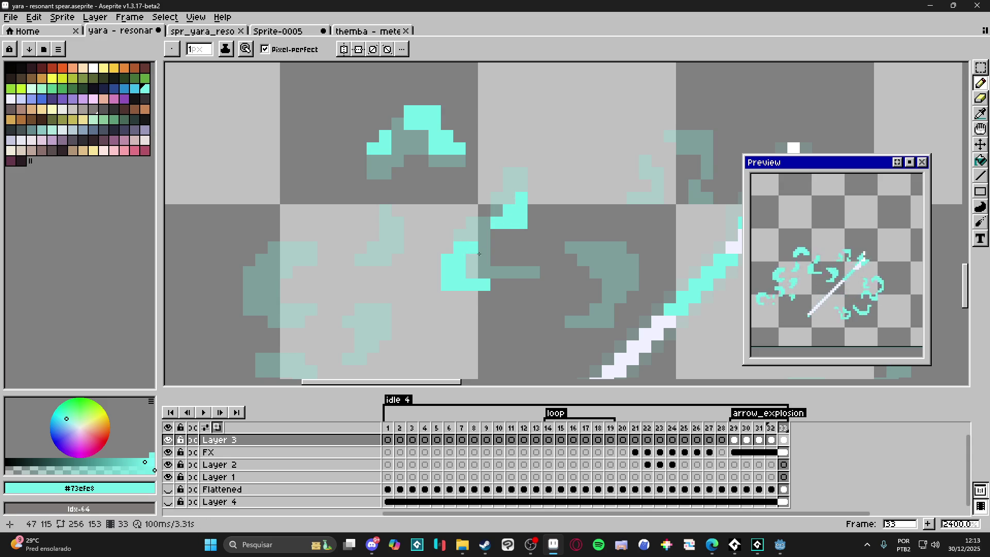
Build a small cyan block on the right with pixels trailing below it.
left_click(608, 248)
left_click(608, 235)
left_click(620, 235)
left_click(596, 235)
left_click(632, 247)
left_click(632, 260)
left_click(620, 260)
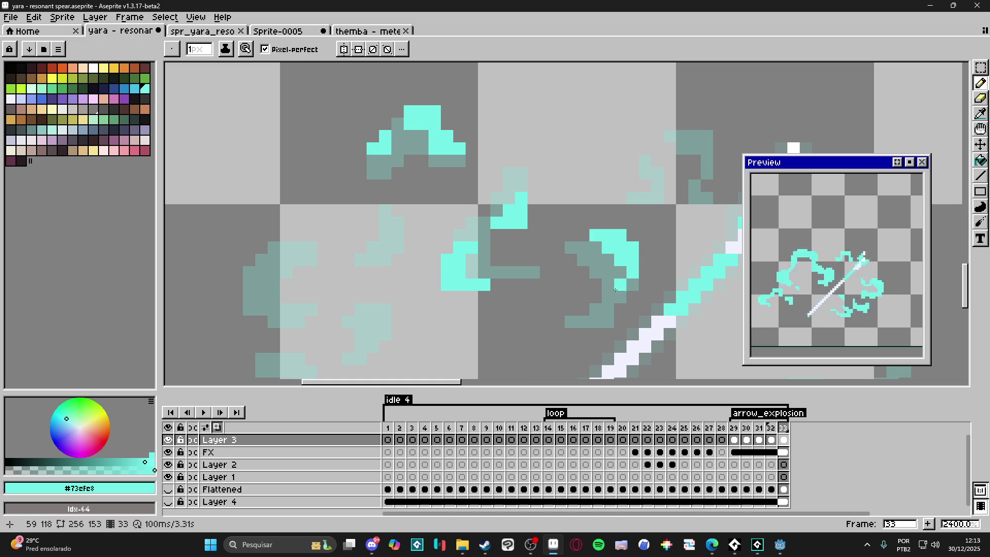
left_click(605, 305)
left_click(583, 310)
left_click(583, 322)
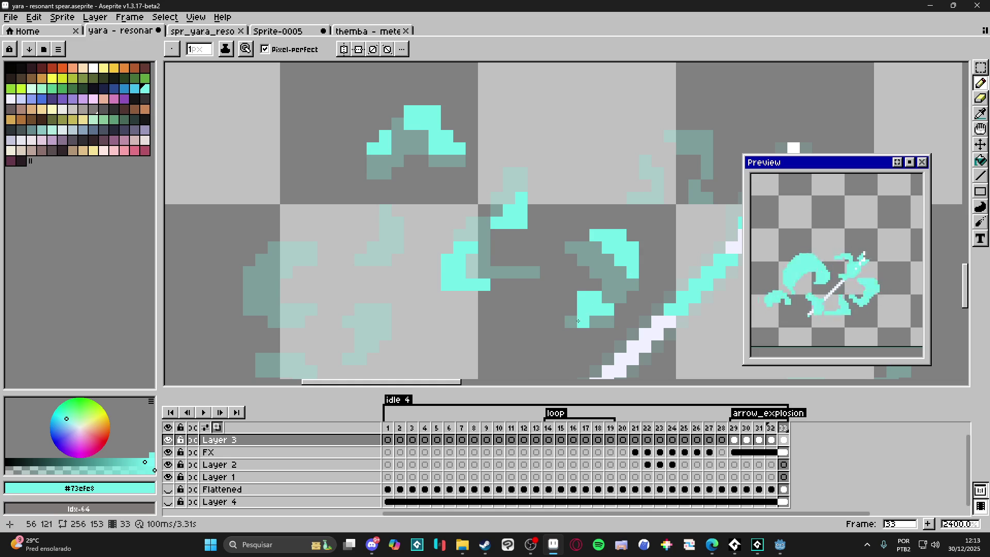
Save the sprite file with Ctrl+S.
scroll(508, 299, "down", 3)
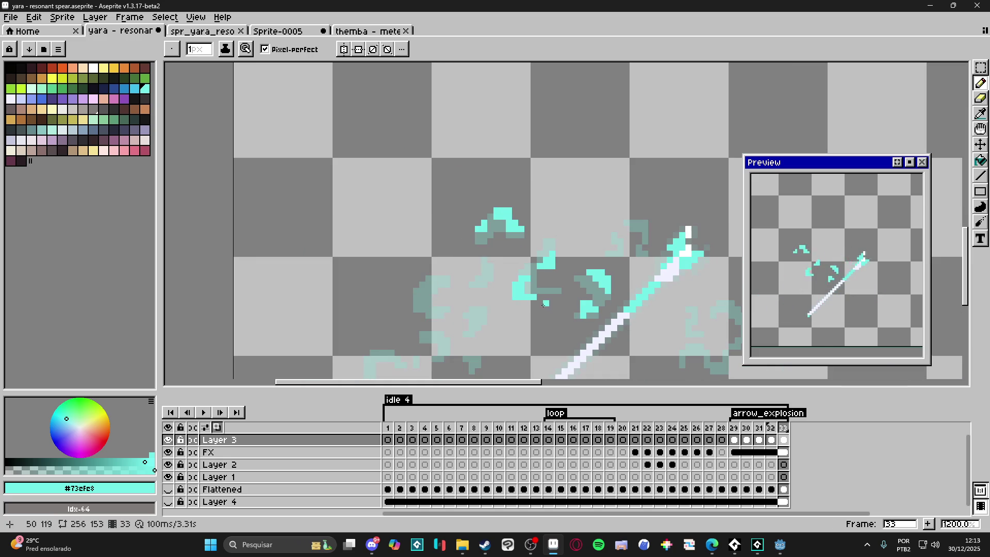
left_click_drag(489, 292, 500, 272)
key("ctrl+s")
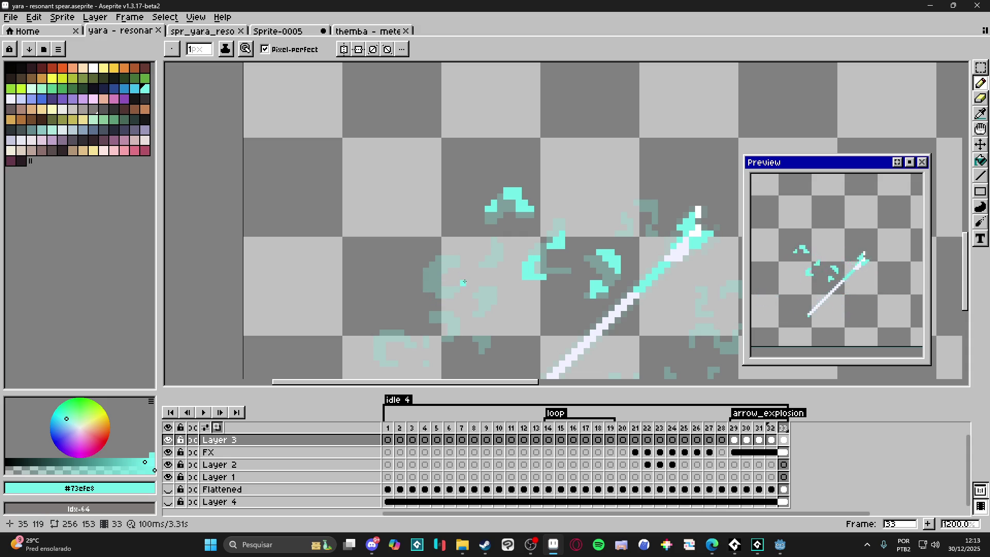
Paint cyan pixels to the left of and above the left-side block.
scroll(463, 292, "up", 3)
key("plus")
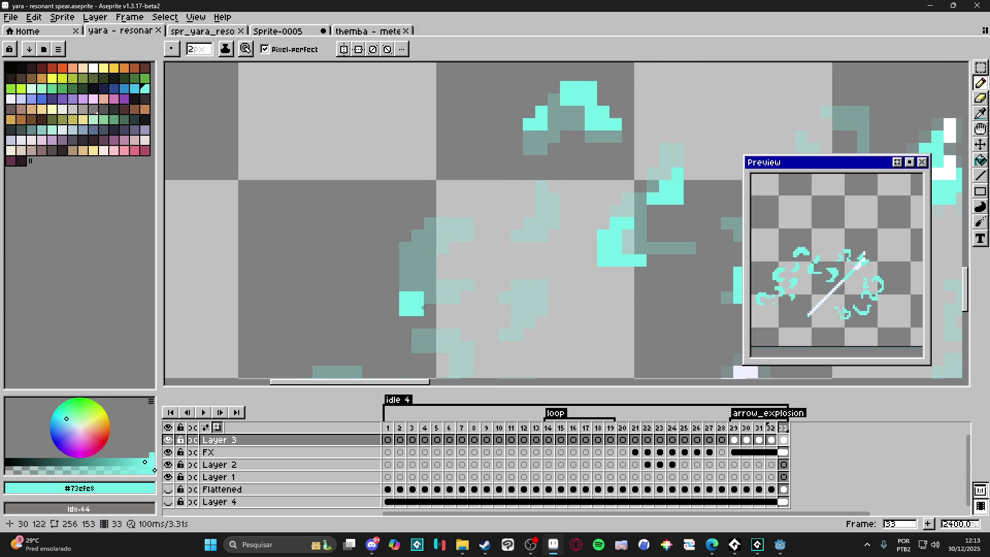
left_click(442, 304)
key("minus")
left_click(417, 285)
left_click(406, 285)
left_click(397, 275)
left_click(393, 285)
left_click(405, 261)
left_click_drag(405, 248, 420, 252)
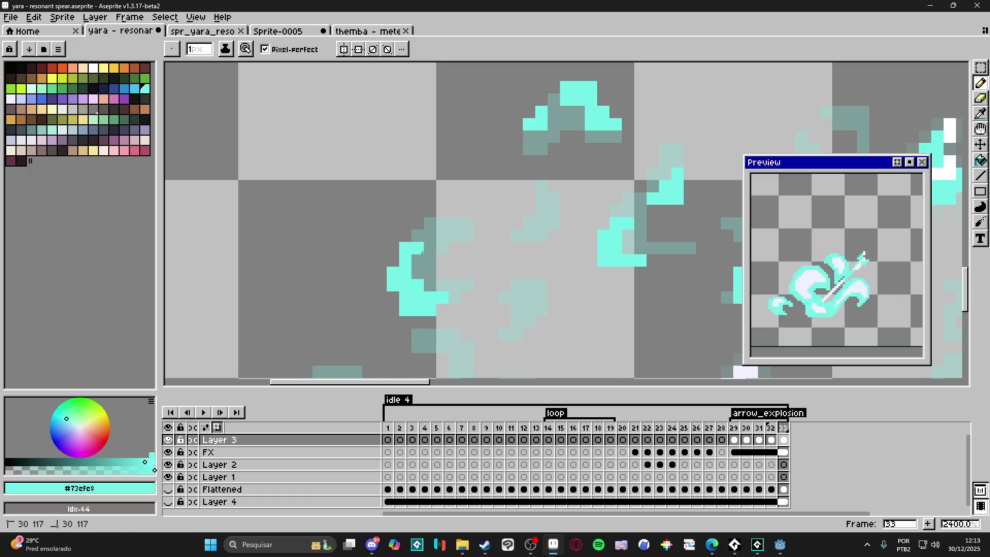
left_click(442, 237)
Fill in cyan pixels around the blocks and draw two small cyan shapes in the lower area.
scroll(447, 268, "down", 3)
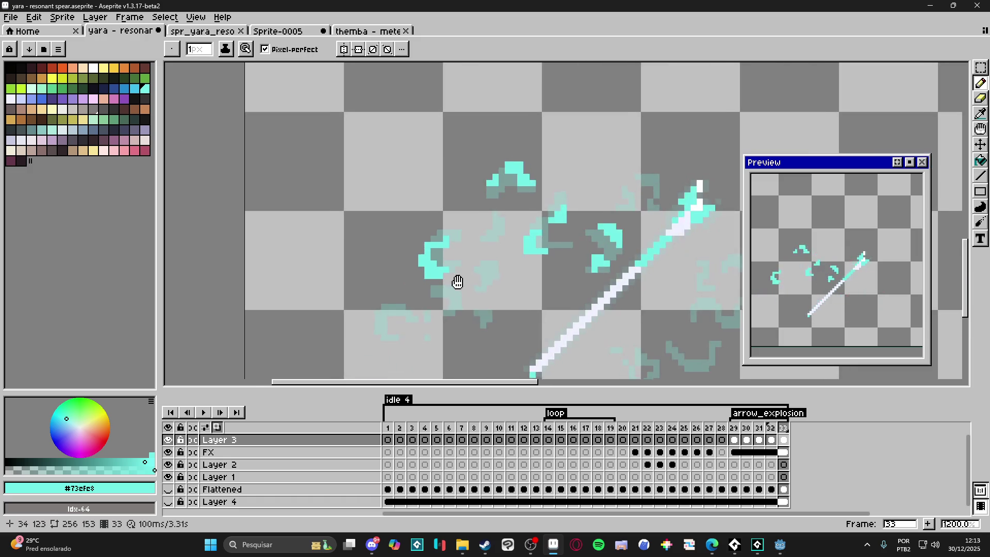
scroll(461, 270, "up", 3)
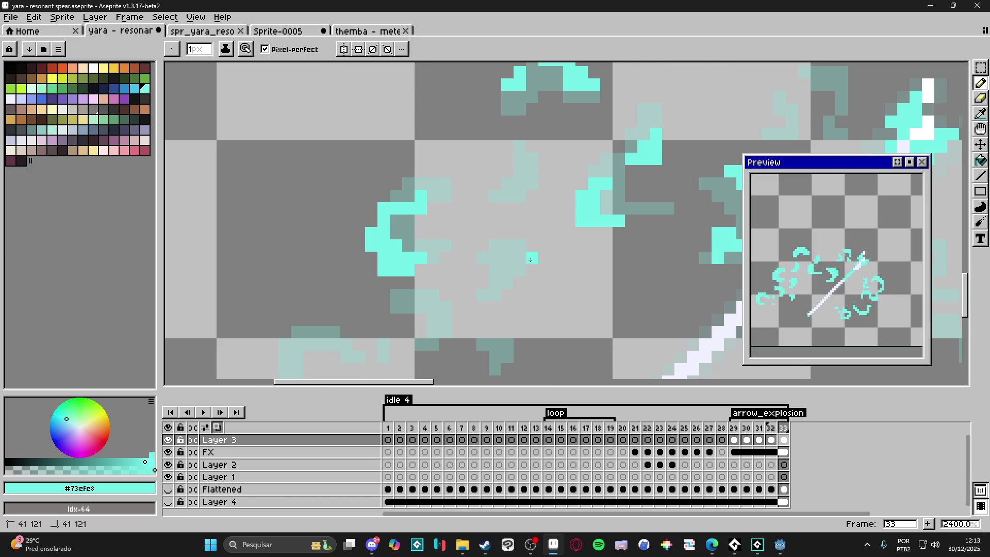
left_click_drag(519, 233, 531, 236)
left_click(498, 234)
scroll(512, 237, "down", 1)
scroll(505, 278, "up", 2)
left_click(505, 278)
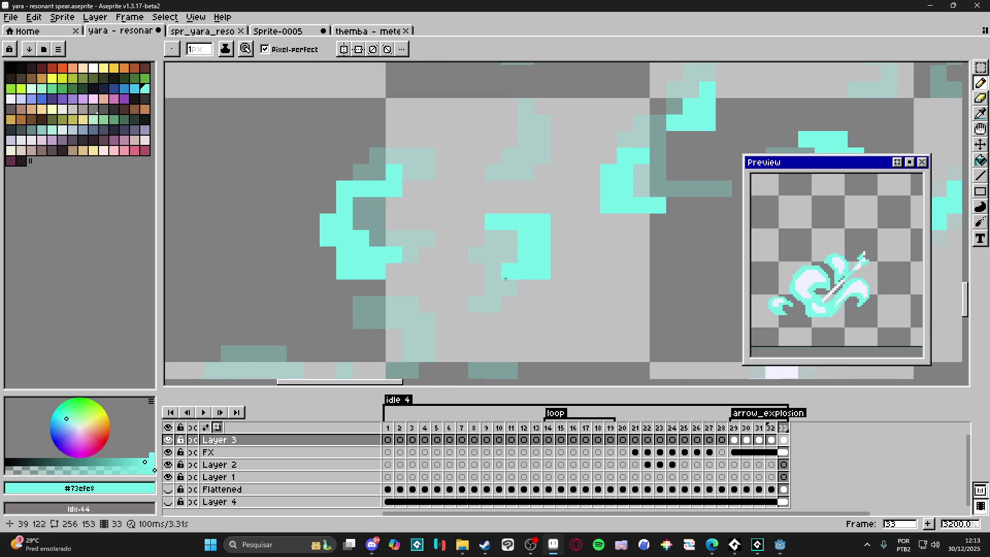
scroll(503, 271, "down", 2)
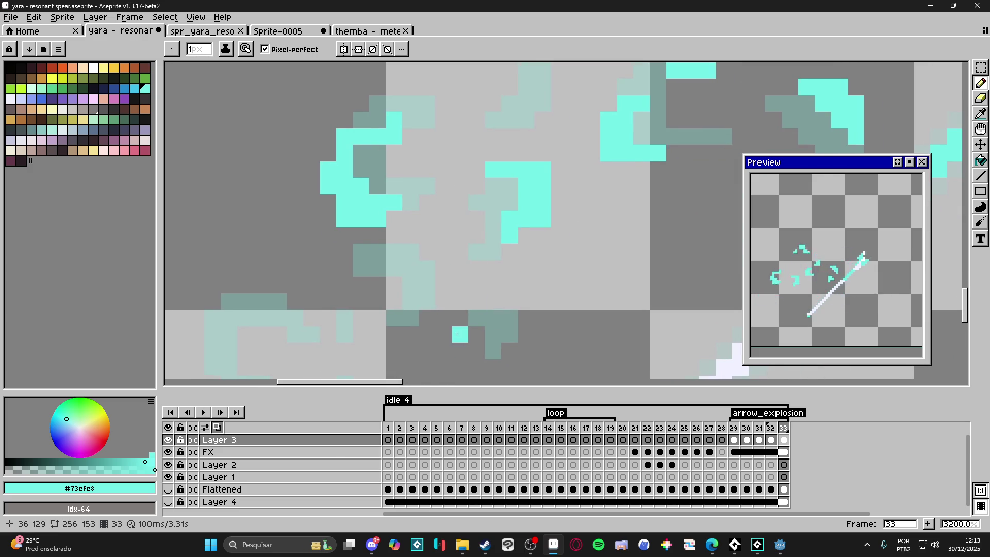
left_click(443, 269)
left_click(419, 266)
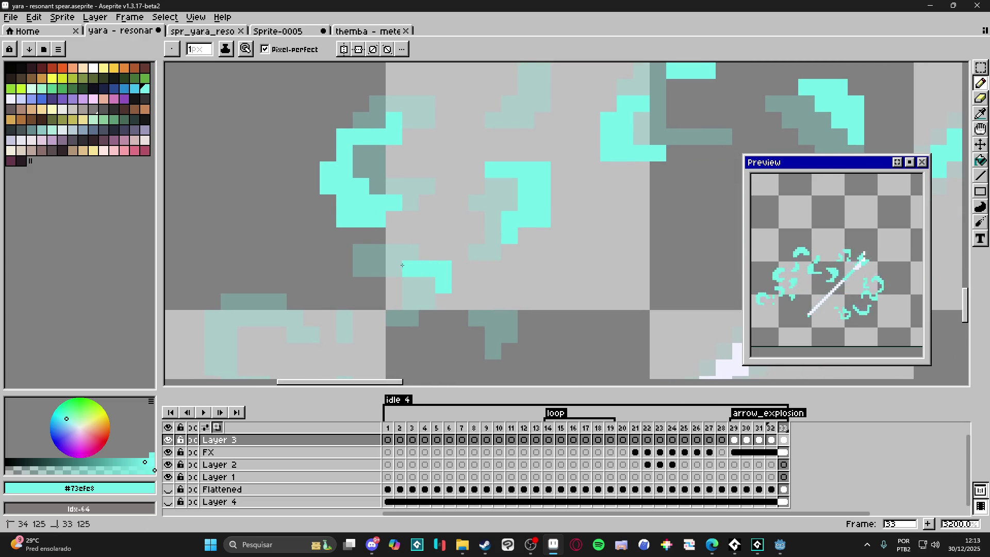
left_click(443, 301)
left_click_drag(433, 312, 427, 301)
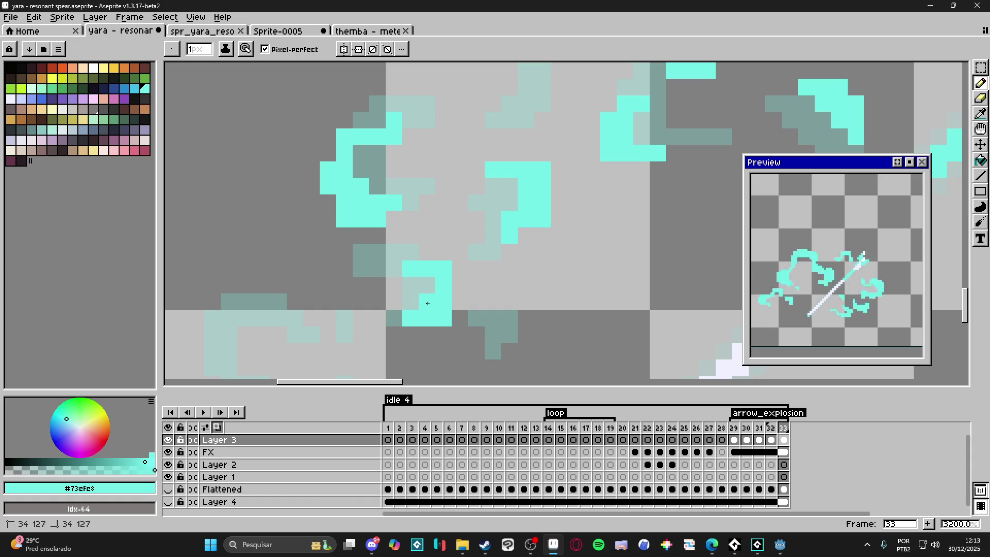
mouse_move(526, 317)
left_mouse_down()
mouse_move(523, 303)
mouse_move(510, 308)
left_mouse_up()
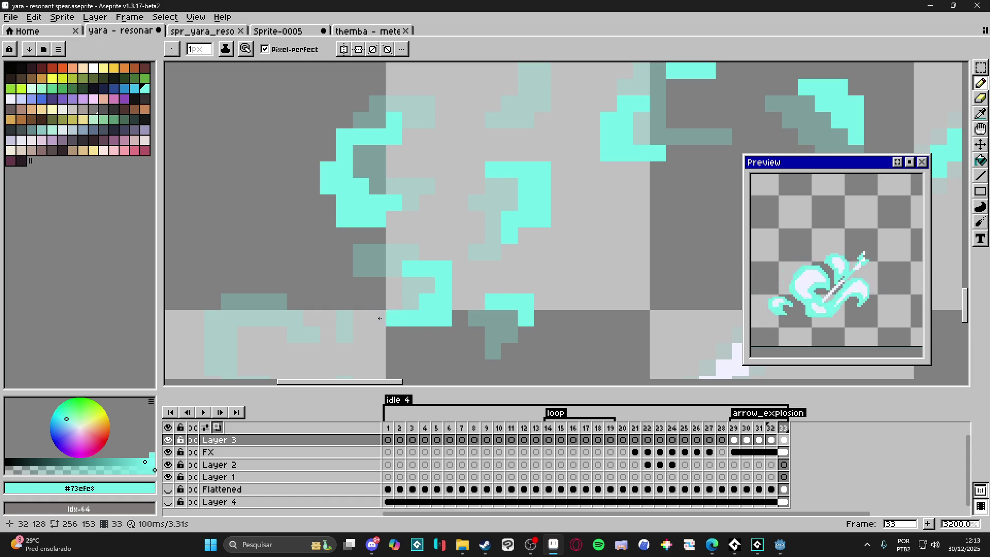
Trace the fading wisp above the spear with cyan pixels along its outline.
left_click_drag(393, 317, 615, 234)
left_click(452, 218)
left_click_drag(452, 202, 468, 201)
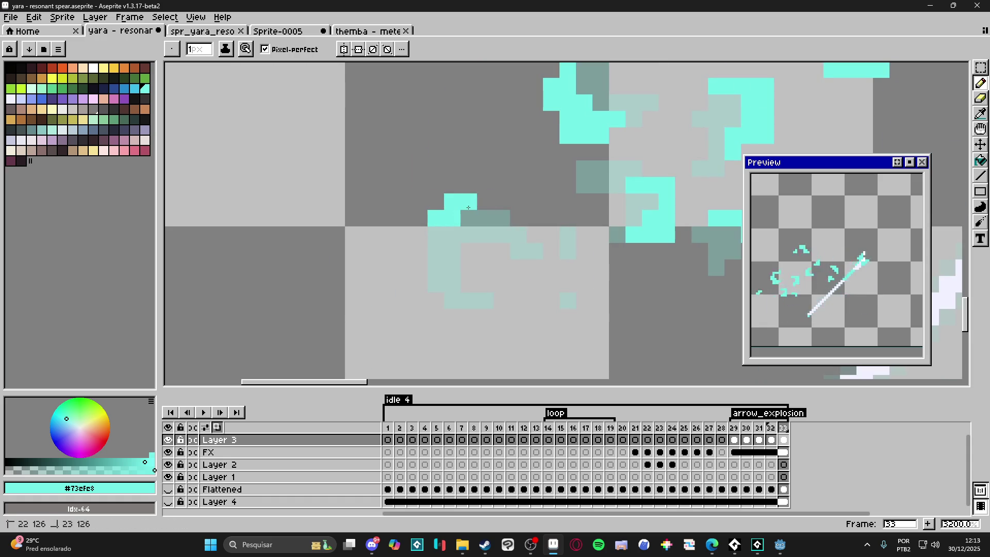
left_click(434, 202)
left_click(428, 237)
left_click(419, 218)
left_click(419, 232)
left_click(420, 251)
left_click(433, 251)
left_click(452, 267)
left_click(437, 268)
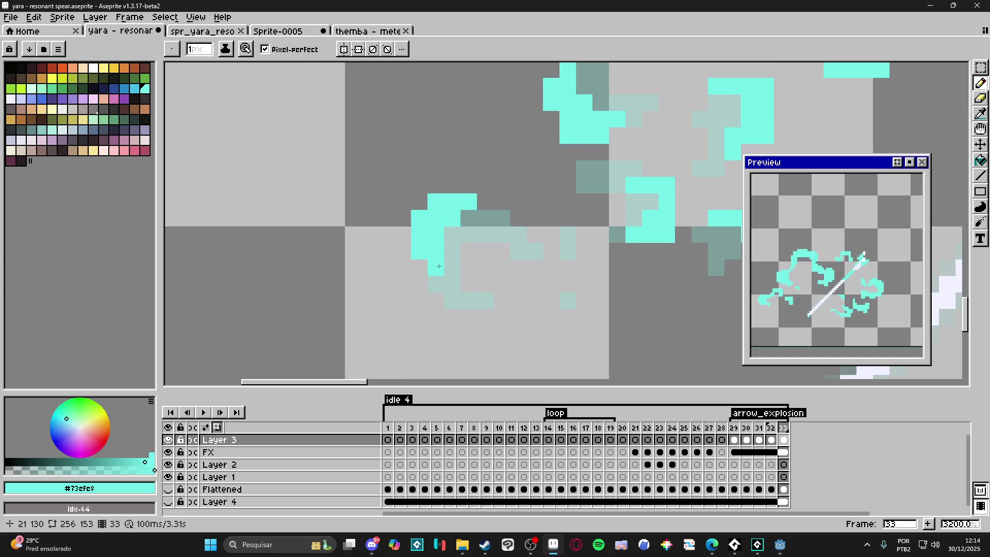
Add a few more cyan pixels beside the wisp.
scroll(438, 266, "down", 3)
scroll(453, 257, "up", 3)
left_click(463, 255)
left_click(476, 253)
left_click(443, 253)
scroll(428, 291, "down", 3)
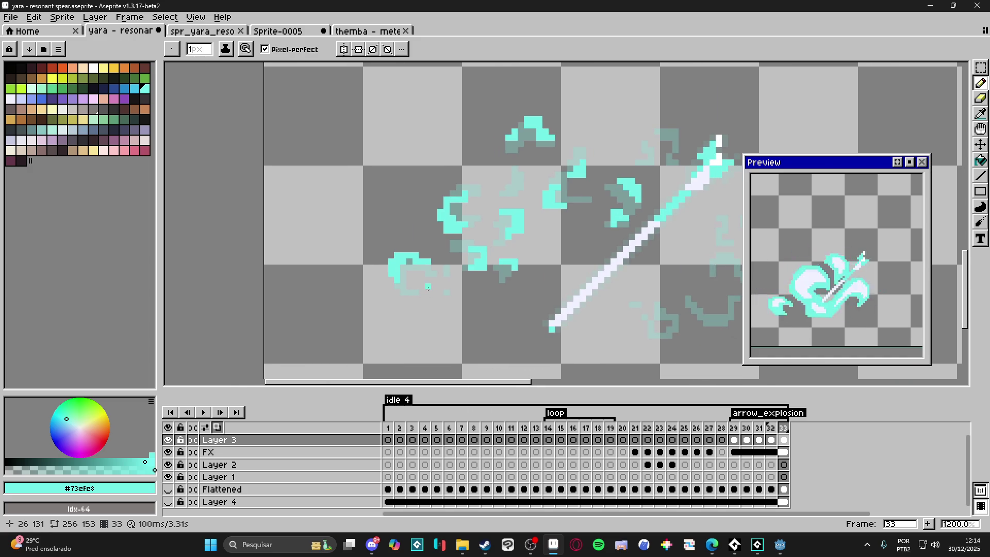
Paint cyan pixels around the spear tip on frame 33.
scroll(464, 283, "down", 2)
scroll(484, 196, "up", 5)
scroll(484, 197, "up", 1)
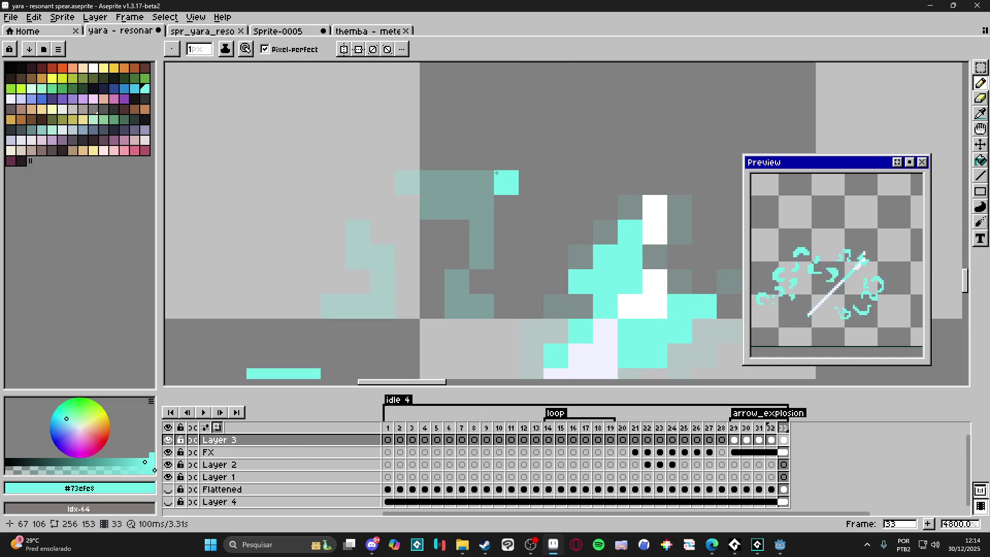
left_click(506, 157)
left_click(481, 158)
left_click(481, 182)
left_click(457, 159)
scroll(482, 207, "down", 3)
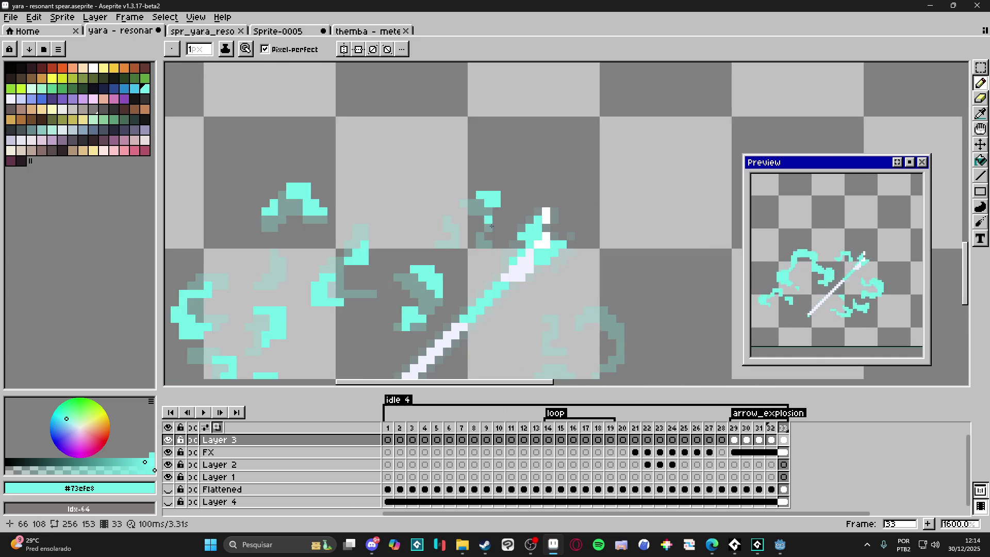
scroll(481, 208, "up", 1)
scroll(481, 207, "up", 2)
mouse_move(593, 227)
left_mouse_down()
mouse_move(517, 207)
mouse_move(525, 181)
mouse_move(508, 164)
mouse_move(480, 163)
left_mouse_up()
Thicken the nearby wisps with short vertical and horizontal cyan strokes.
scroll(530, 197, "down", 2)
scroll(537, 198, "up", 1)
left_click_drag(559, 197, 558, 231)
left_click_drag(536, 280, 509, 280)
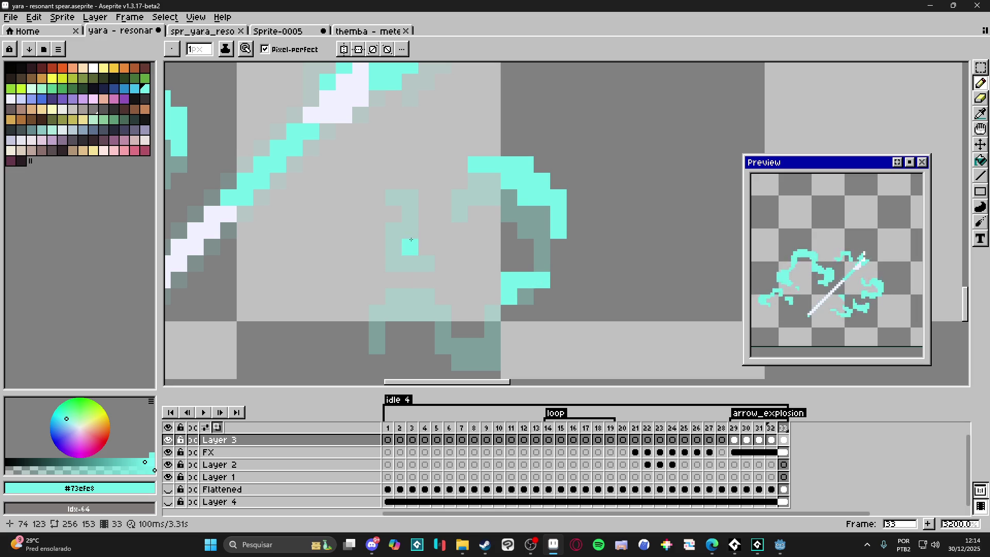
mouse_move(377, 246)
left_mouse_down()
mouse_move(377, 264)
mouse_move(398, 276)
mouse_move(410, 264)
left_mouse_up()
left_click(377, 280)
left_click_drag(408, 329, 417, 301)
mouse_move(450, 286)
left_mouse_down()
mouse_move(451, 335)
mouse_move(484, 352)
mouse_move(500, 335)
mouse_move(521, 335)
mouse_move(520, 304)
mouse_move(577, 242)
mouse_move(549, 266)
left_mouse_up()
scroll(521, 335, "down", 1)
left_click(545, 257)
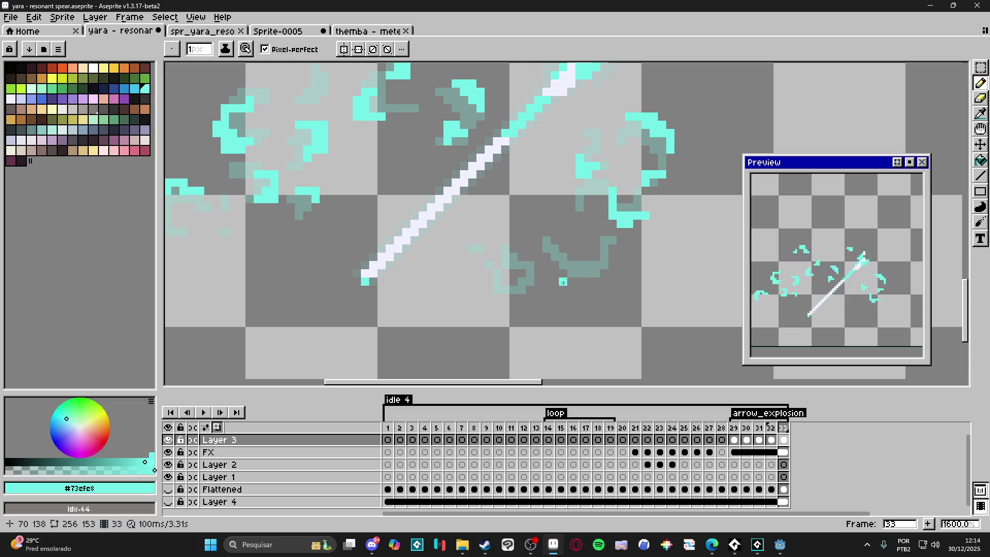
Add a cyan curl below the spear, save the sprite, and go to frame 29.
scroll(563, 281, "up", 1)
mouse_move(595, 282)
left_mouse_down()
mouse_move(606, 282)
mouse_move(607, 258)
mouse_move(593, 258)
mouse_move(618, 246)
left_mouse_up()
mouse_move(556, 246)
left_mouse_down()
mouse_move(554, 233)
mouse_move(532, 233)
left_mouse_up()
left_click(557, 258)
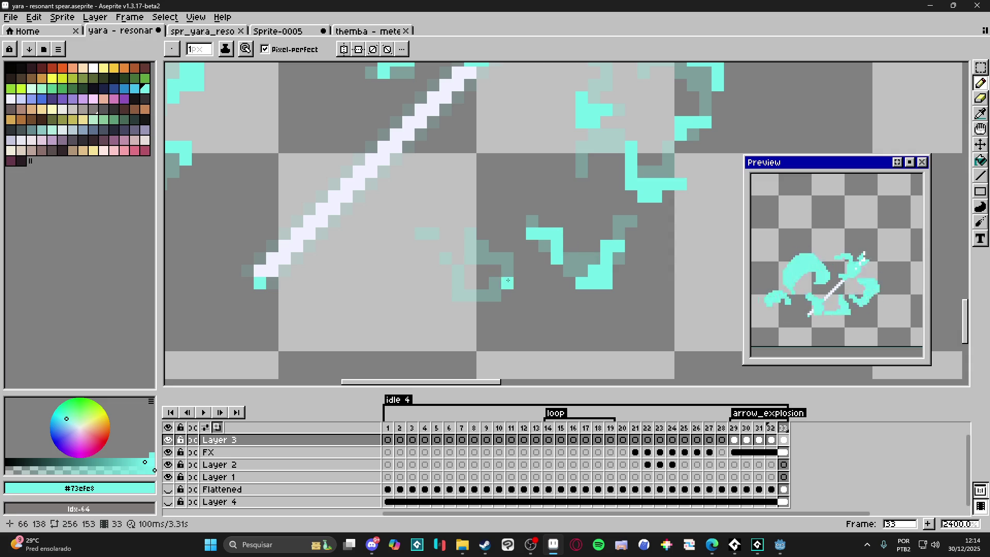
left_click(482, 269)
mouse_move(483, 265)
left_mouse_down()
mouse_move(507, 269)
mouse_move(507, 283)
mouse_move(484, 294)
mouse_move(448, 258)
left_mouse_up()
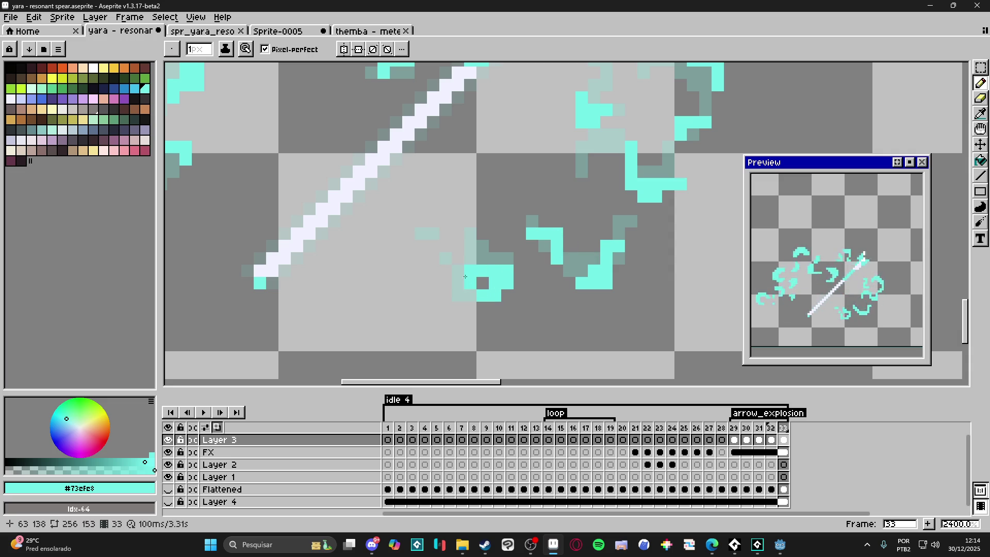
left_click(482, 246)
scroll(491, 248, "down", 6)
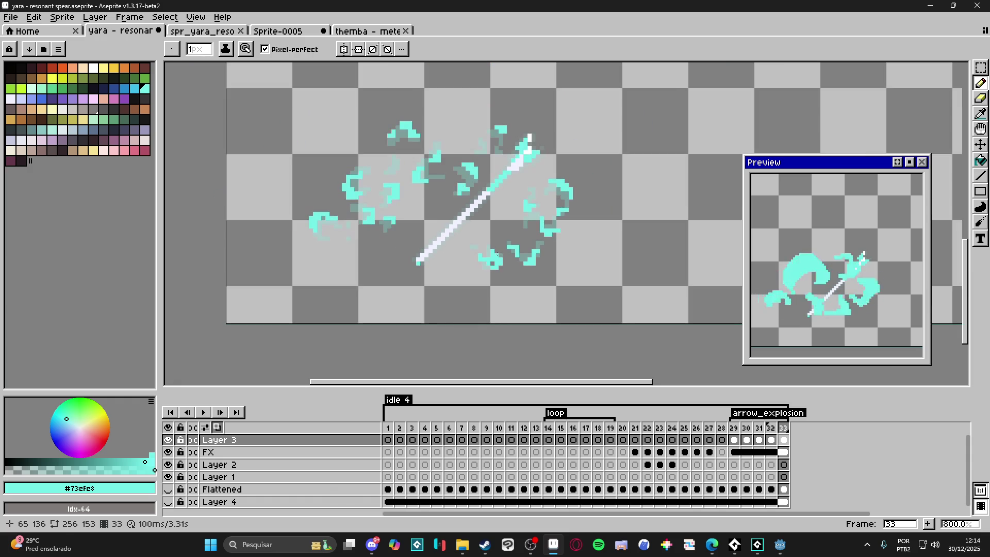
scroll(497, 254, "down", 1)
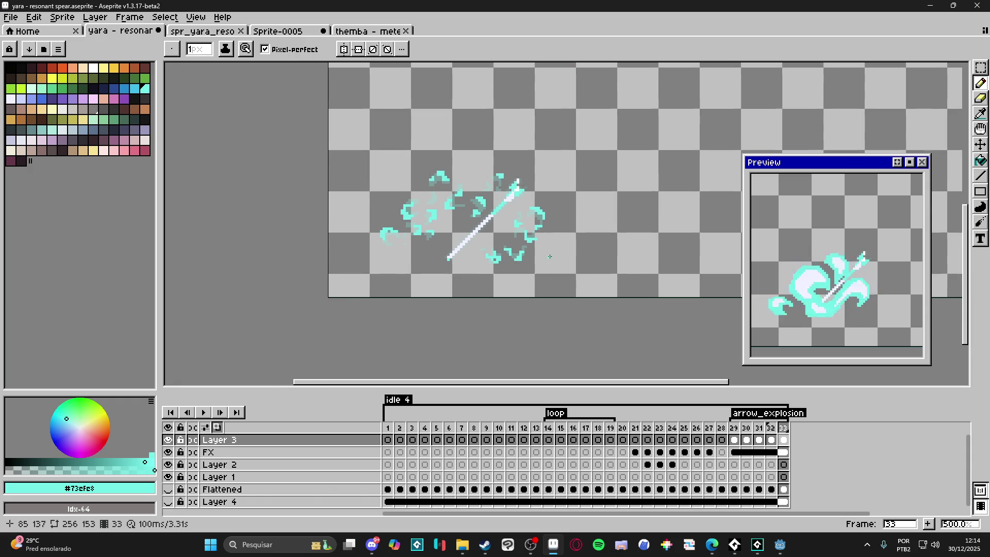
key("ctrl+s")
left_click(735, 440)
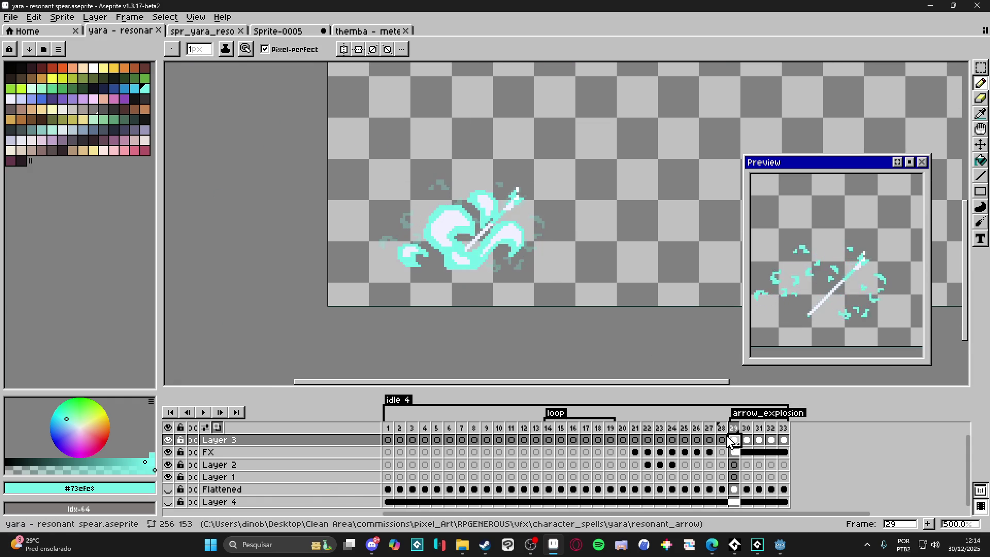
Show the dark Layer 4 cave background, return to the Pencil, and save.
left_click(168, 502)
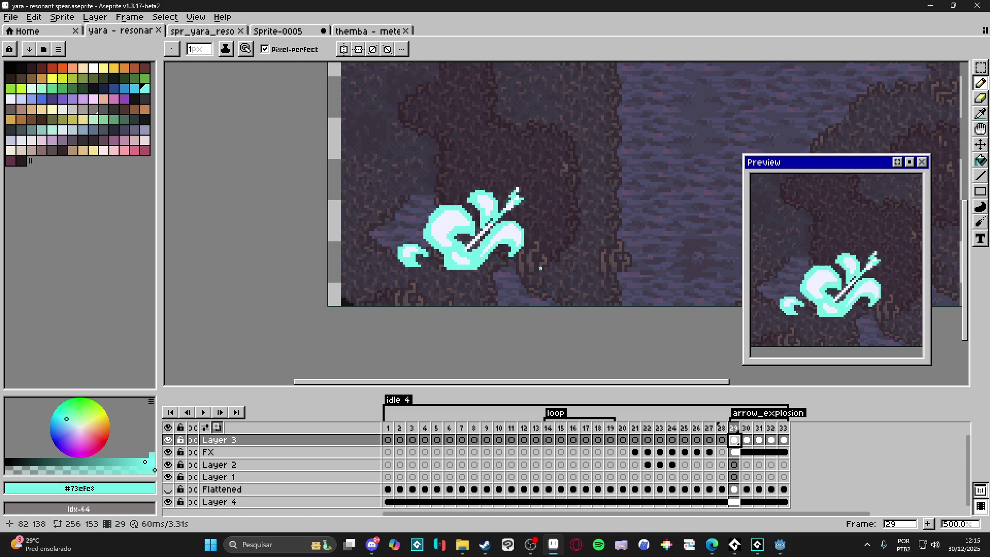
key("v")
scroll(490, 272, "right", 1)
key("b")
key("ctrl+s")
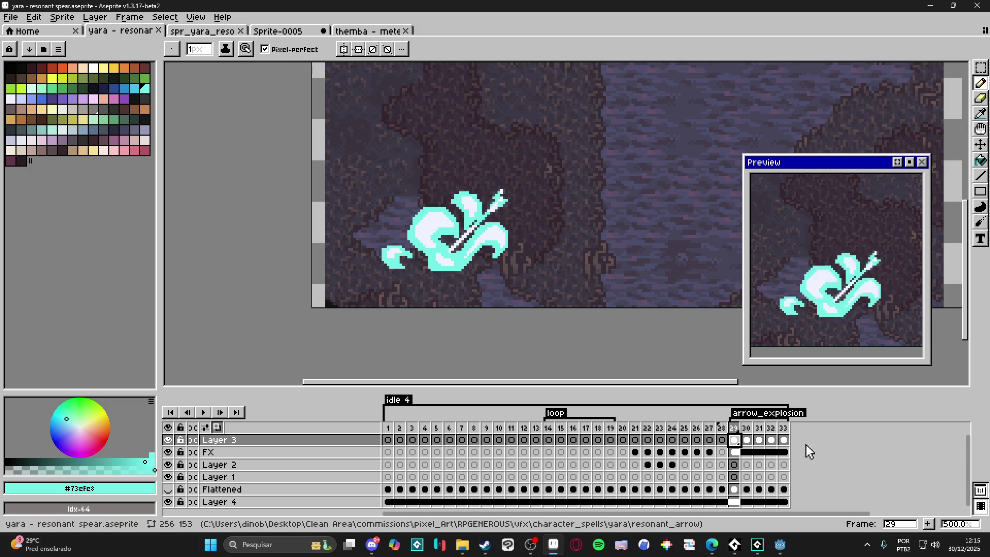
Flip between frames 29 and 30, ending on frame 30.
left_click(755, 445)
left_click(734, 439)
left_click(755, 451)
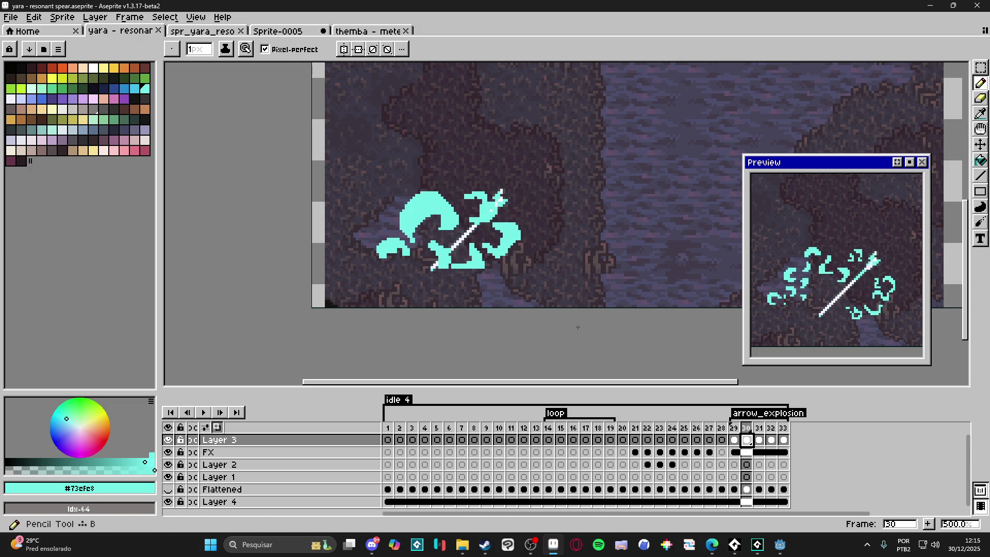
Pick the spear shaft's pale lavender #F1F2FF as the foreground colour on frame 30.
scroll(430, 219, "up", 4)
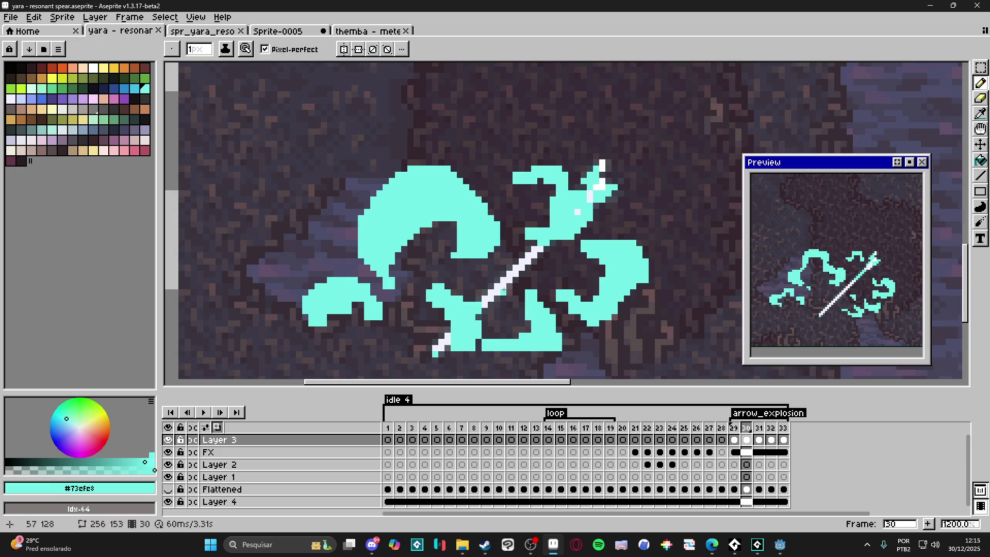
left_click(429, 207, "alt")
scroll(429, 206, "up", 1)
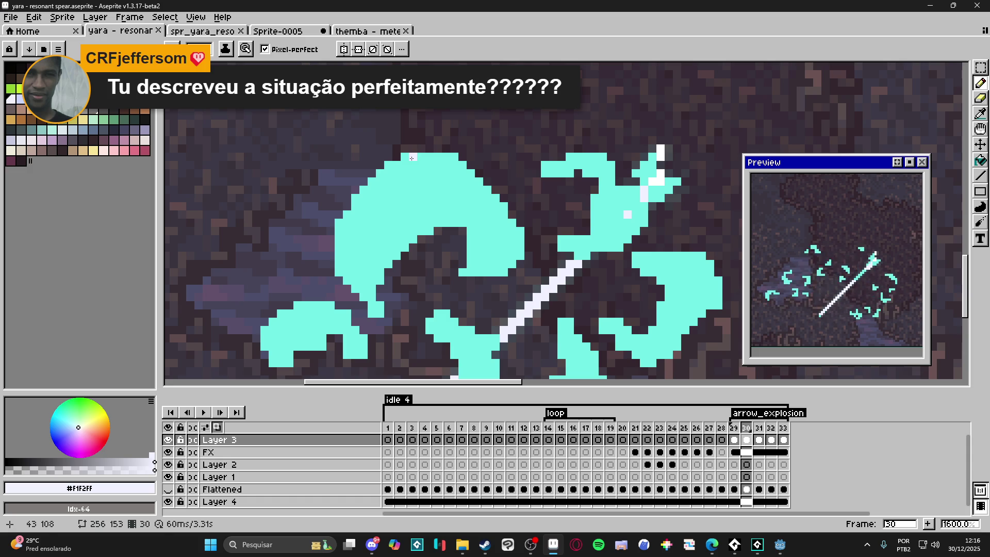
scroll(458, 270, "down", 3)
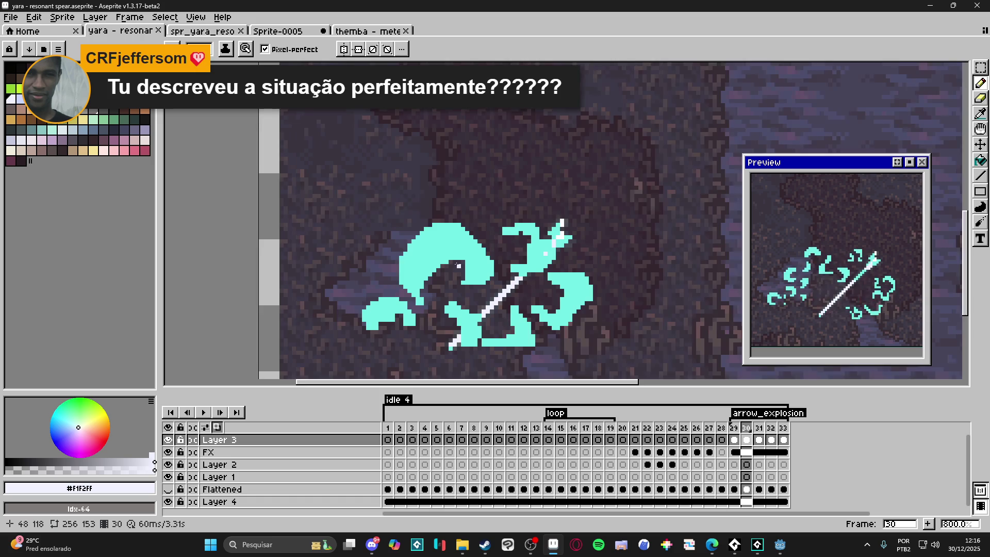
Paint pale lavender highlight pixels and a stroke inside the left cyan blob.
scroll(372, 194, "up", 3)
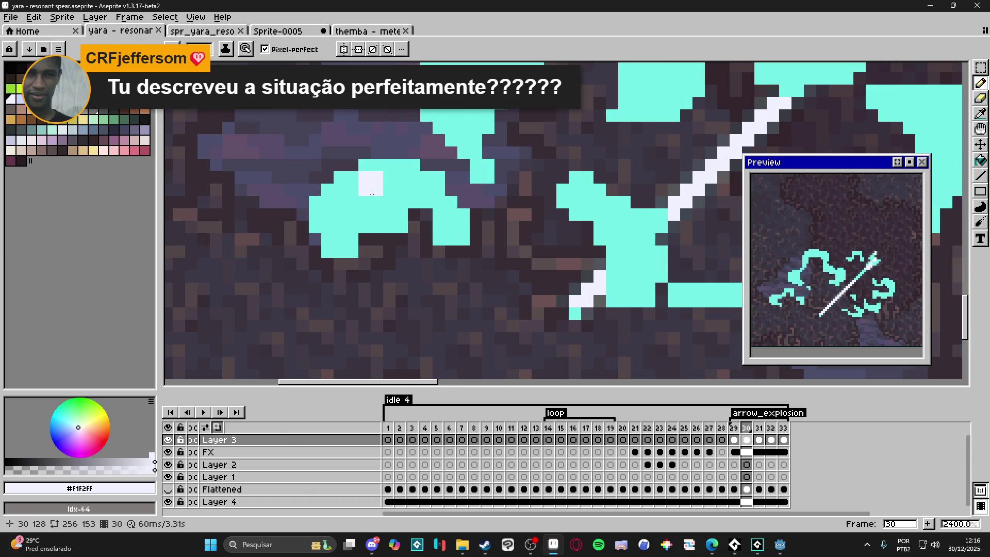
left_click(365, 191)
left_click(401, 190)
left_click(401, 202)
mouse_move(400, 205)
left_mouse_down()
mouse_move(414, 190)
mouse_move(427, 201)
mouse_move(355, 221)
left_mouse_up()
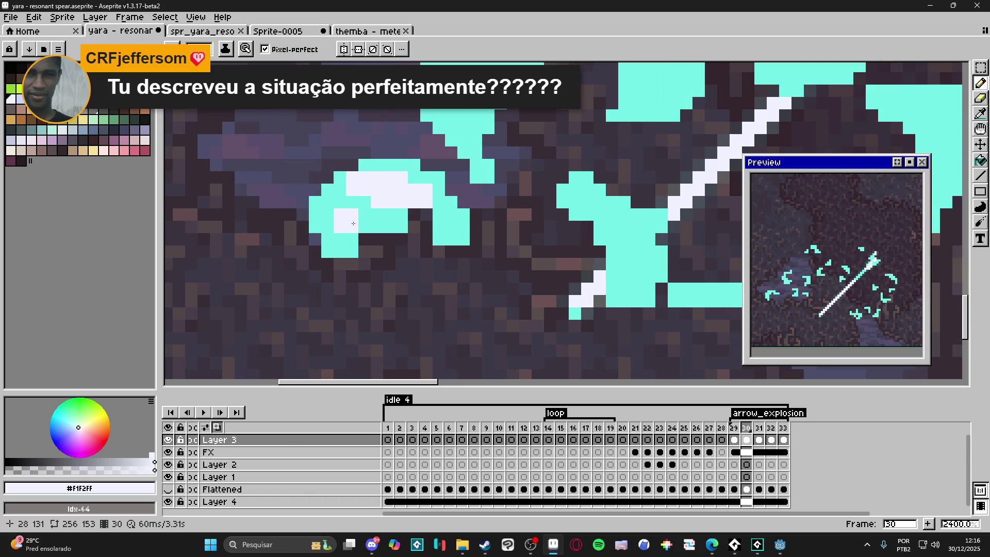
left_click(341, 238)
left_click(353, 239)
scroll(384, 238, "down", 2)
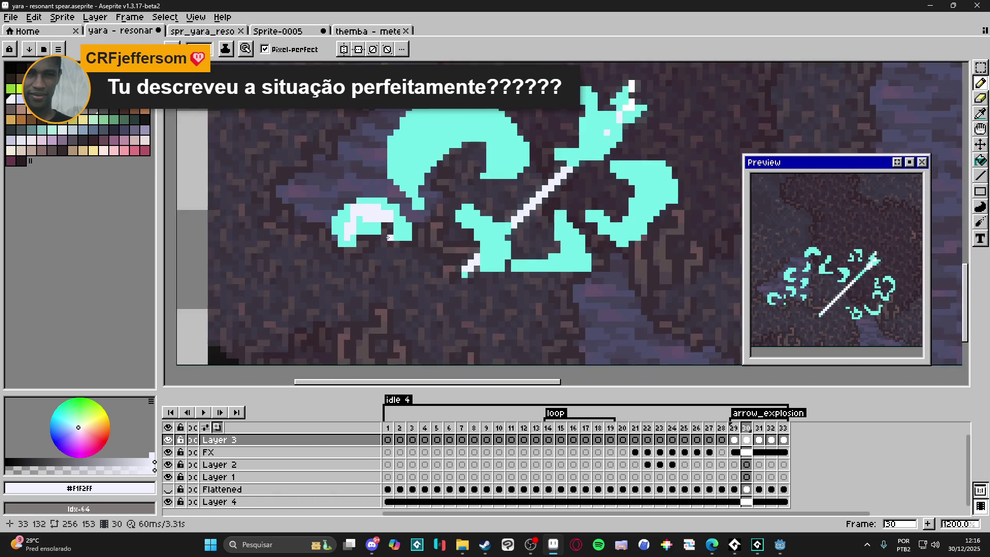
scroll(384, 238, "up", 2)
Add pale highlights on the upper blob and along its inner curve.
mouse_move(341, 170)
left_mouse_down()
mouse_move(397, 142)
mouse_move(407, 149)
mouse_move(345, 206)
left_mouse_up()
mouse_move(412, 126)
left_mouse_down()
mouse_move(464, 114)
mouse_move(424, 135)
mouse_move(438, 139)
left_mouse_up()
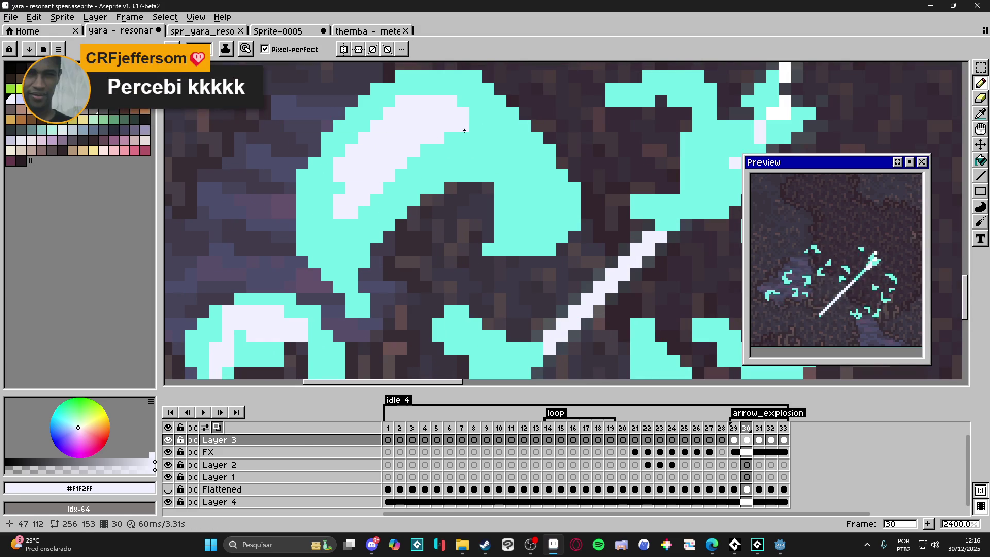
left_click(475, 113)
mouse_move(532, 184)
left_mouse_down()
mouse_move(559, 209)
mouse_move(536, 233)
left_mouse_up()
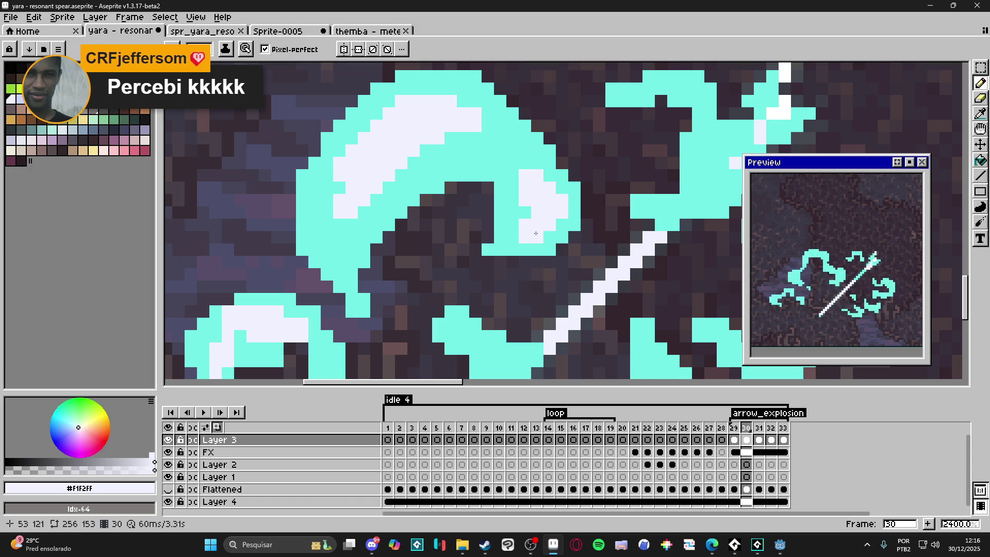
left_click(524, 224)
left_click(537, 236)
scroll(522, 201, "down", 2)
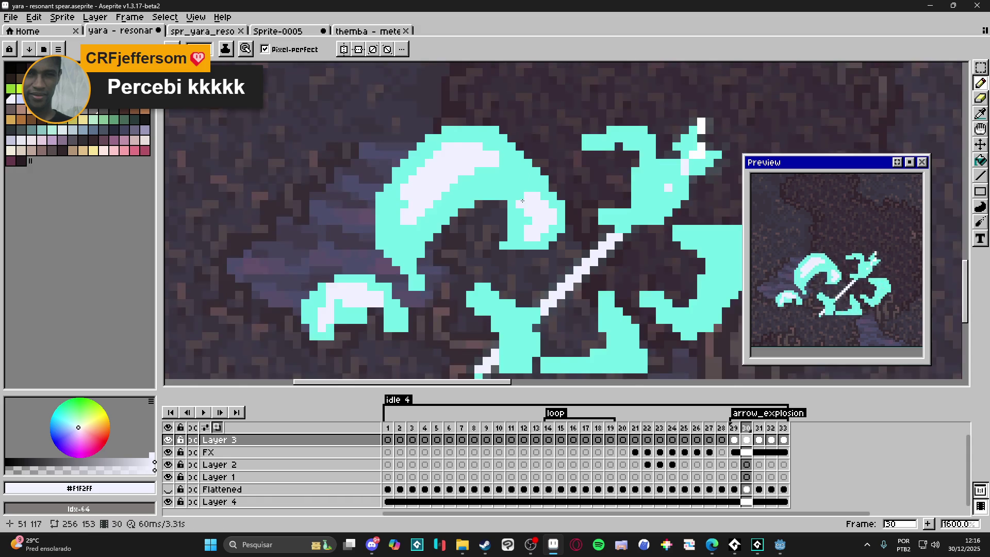
scroll(522, 201, "down", 3)
scroll(560, 221, "up", 5)
Paint a diagonal pale run and highlights on the right cyan shape.
mouse_move(408, 229)
left_mouse_down()
mouse_move(392, 213)
mouse_move(438, 238)
mouse_move(413, 260)
mouse_move(432, 255)
mouse_move(428, 265)
mouse_move(412, 270)
left_mouse_up()
scroll(415, 289, "down", 3)
scroll(569, 223, "up", 3)
left_click_drag(569, 223, 531, 197)
left_click(561, 197)
left_click(579, 219)
left_click(566, 239)
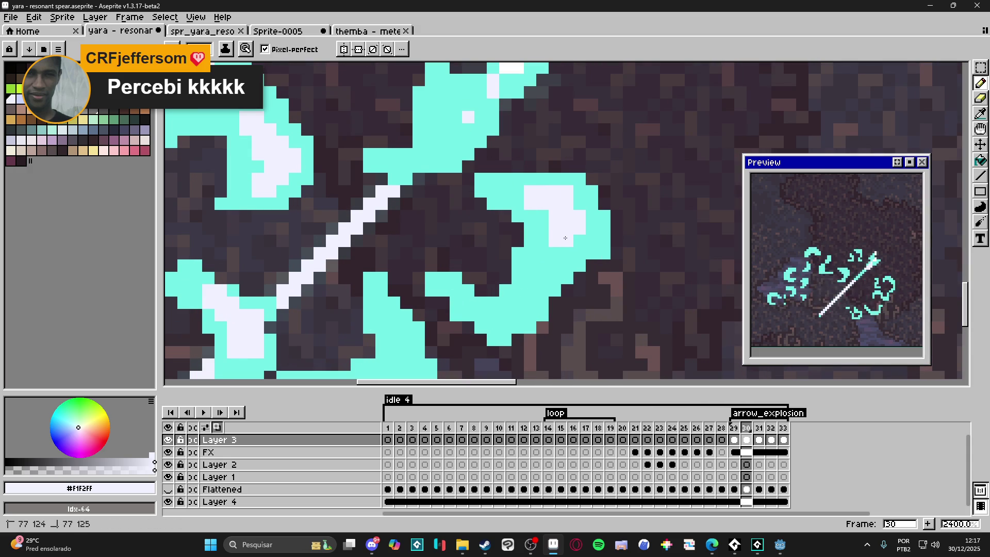
scroll(516, 273, "down", 3)
Add a small pale block and a pale highlight column on the lower shape.
left_click(485, 282)
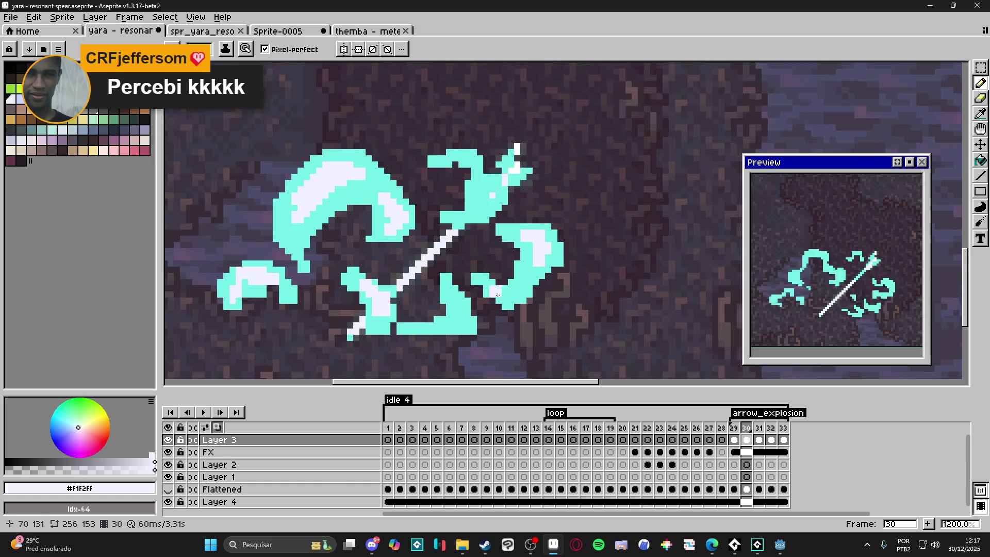
scroll(463, 309, "up", 3)
left_click(461, 307)
left_click(461, 325)
mouse_move(460, 324)
left_mouse_down()
mouse_move(474, 337)
mouse_move(425, 338)
left_mouse_up()
scroll(450, 335, "down", 2)
scroll(450, 335, "down", 1)
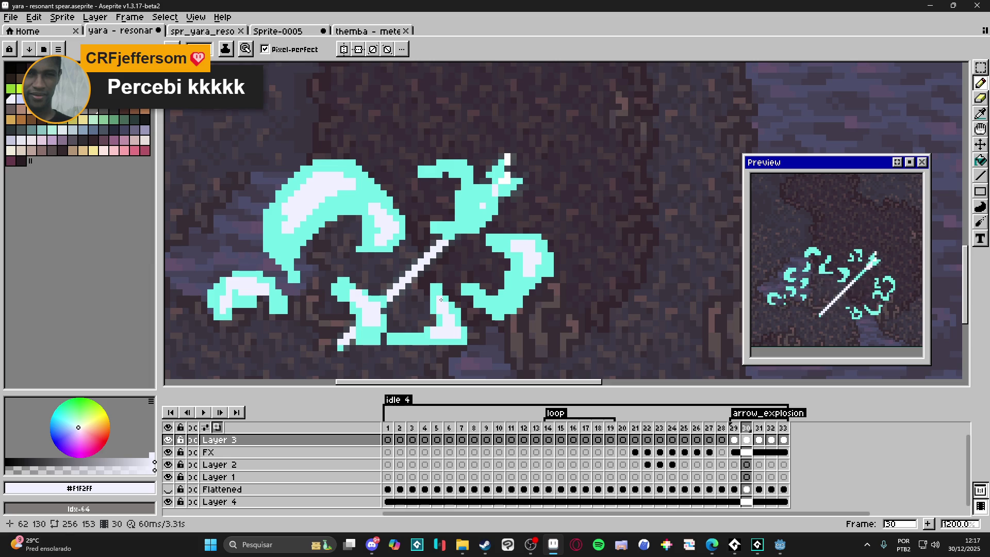
scroll(453, 306, "up", 1)
Compare with frame 29, then turn cyan pixels near the spear head pale.
left_click(733, 428)
left_click(746, 428)
scroll(469, 249, "up", 1)
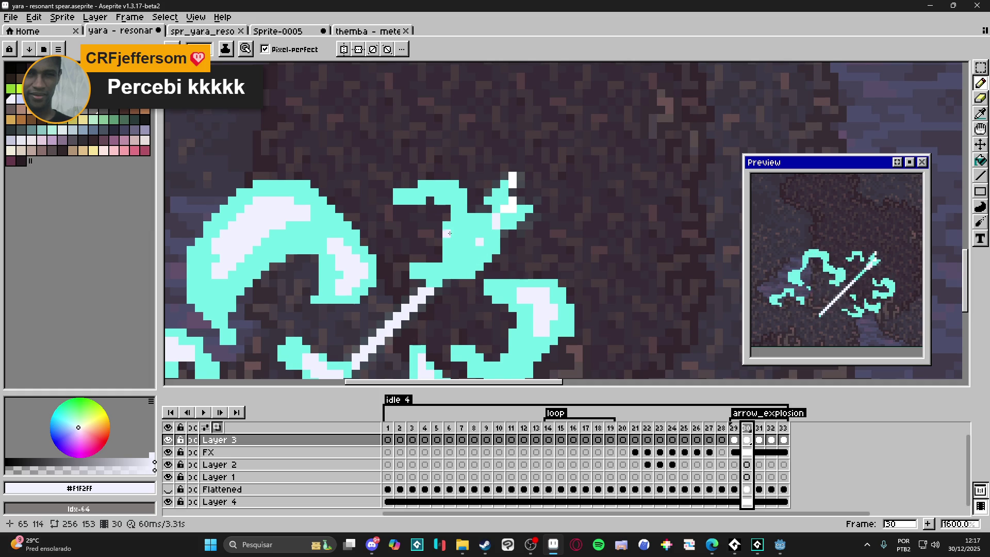
left_click_drag(444, 191, 430, 184)
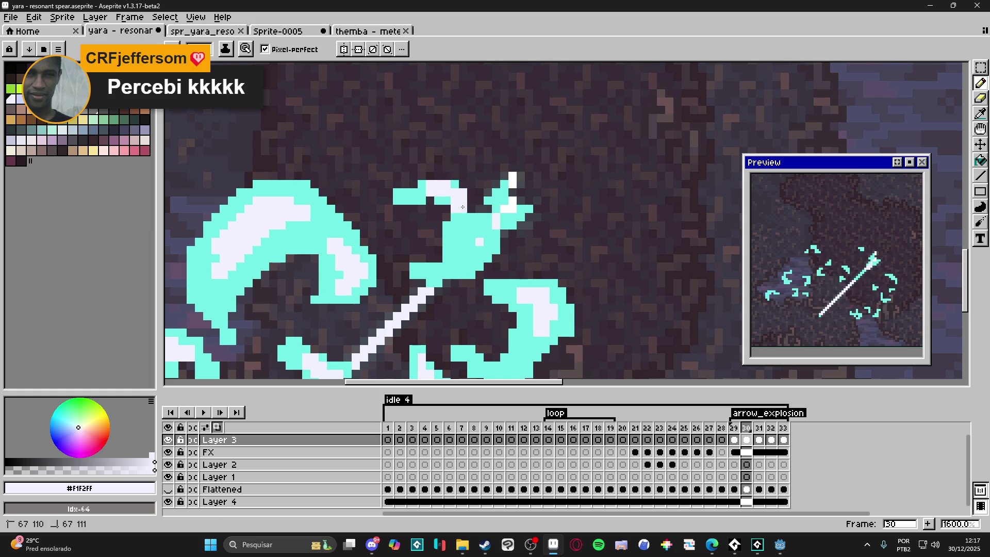
left_click(454, 216)
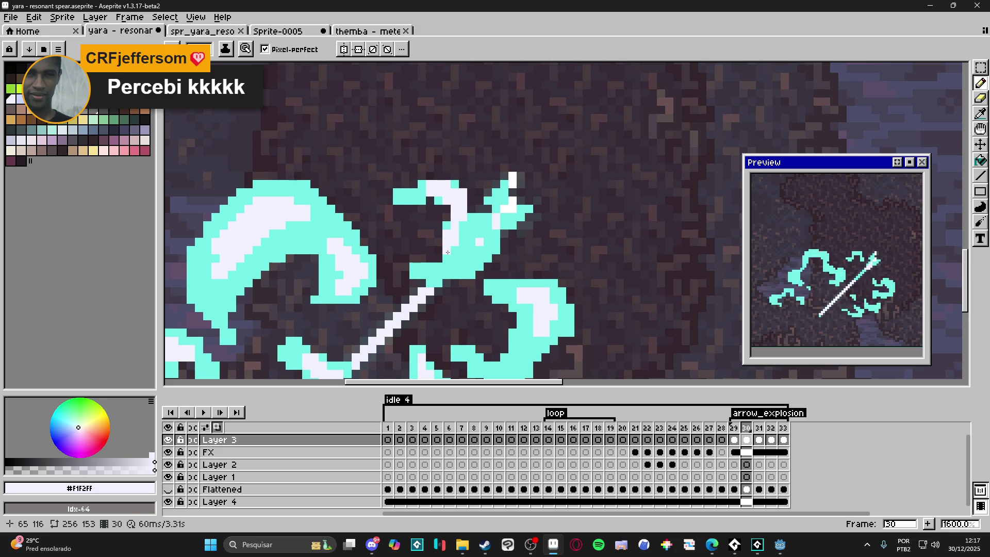
Go to frame 31 and paint pale pixels along the swirl's top edge.
scroll(447, 251, "down", 3)
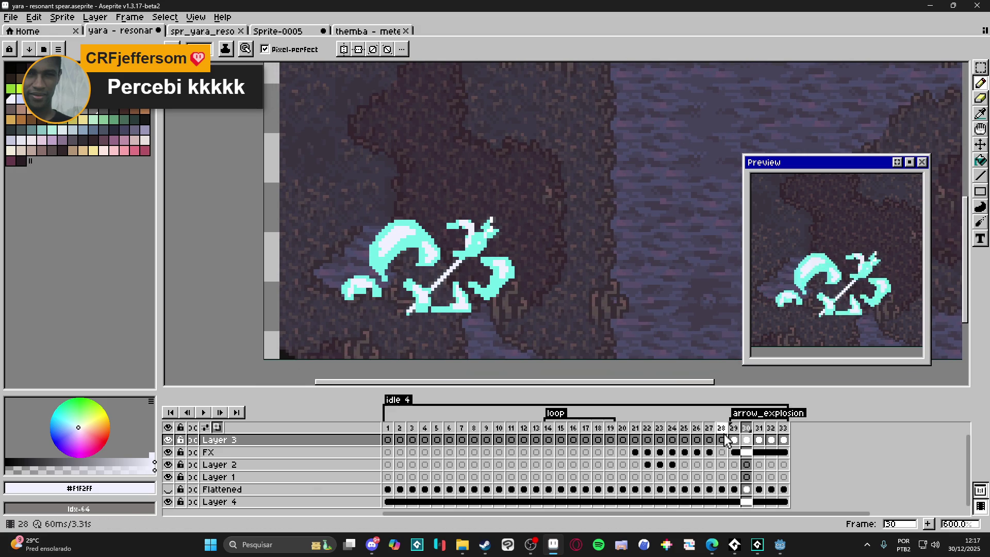
left_click(733, 429)
left_click(747, 428)
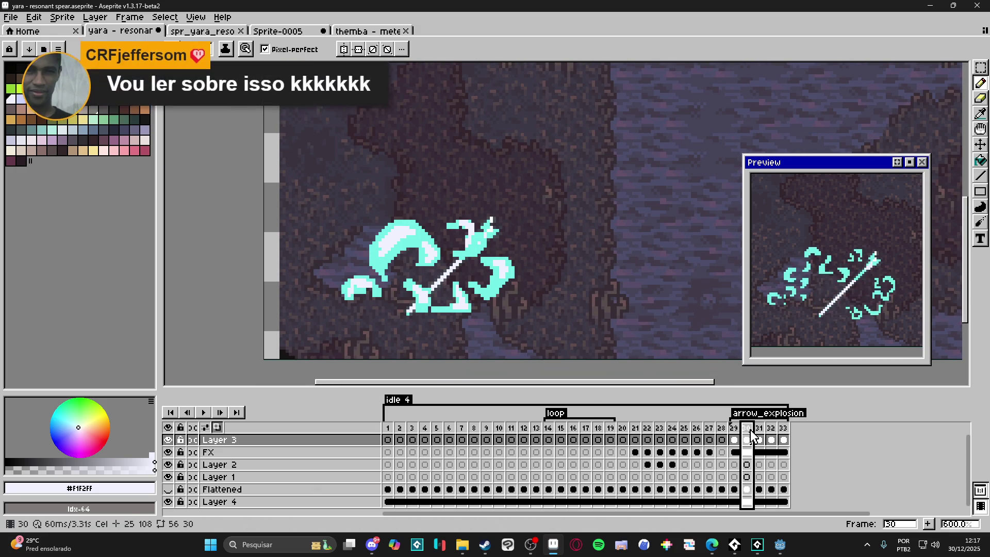
left_click(733, 437)
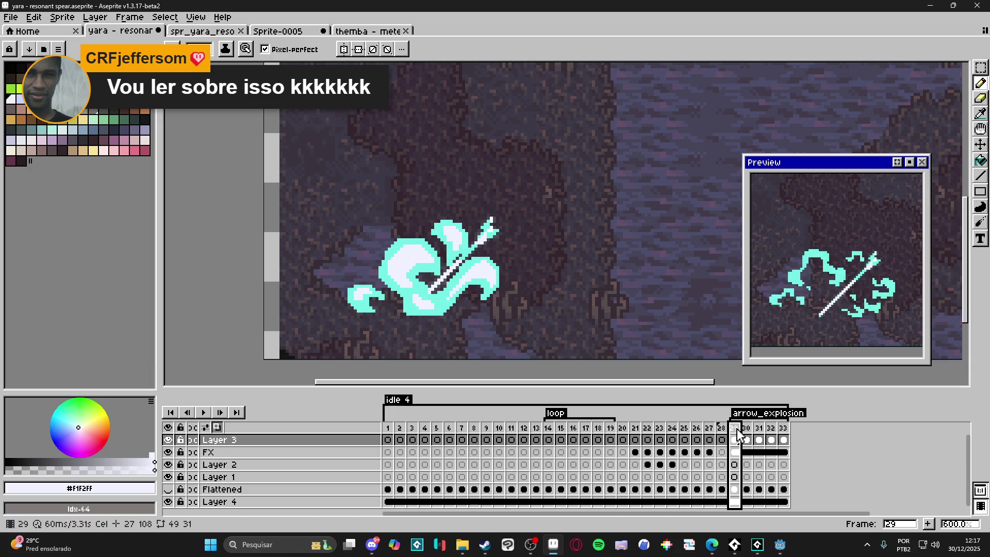
left_click(746, 437)
left_click(759, 437)
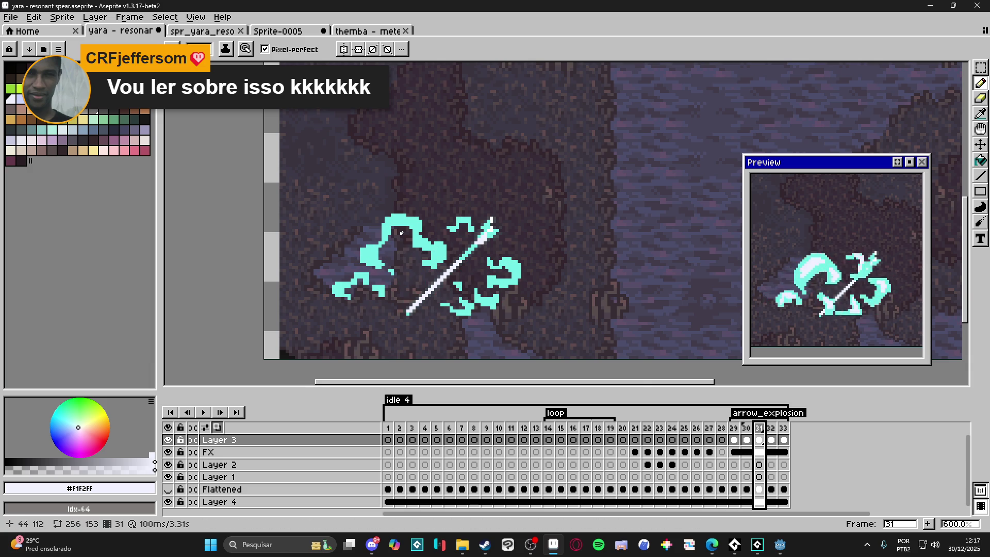
scroll(429, 203, "up", 6)
mouse_move(429, 202)
left_mouse_down()
mouse_move(359, 183)
mouse_move(446, 214)
left_mouse_up()
left_click(452, 216)
scroll(453, 216, "down", 3)
Return to frame 29 and save the sprite.
key("Right")
left_click(737, 437)
scroll(407, 289, "up", 1)
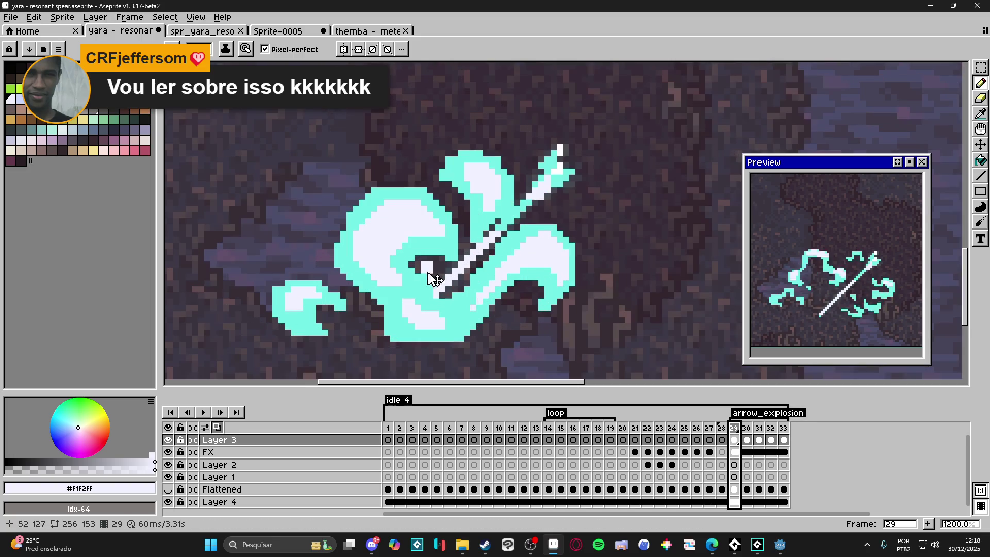
scroll(392, 291, "up", 1)
scroll(392, 292, "down", 3)
key("ctrl+s")
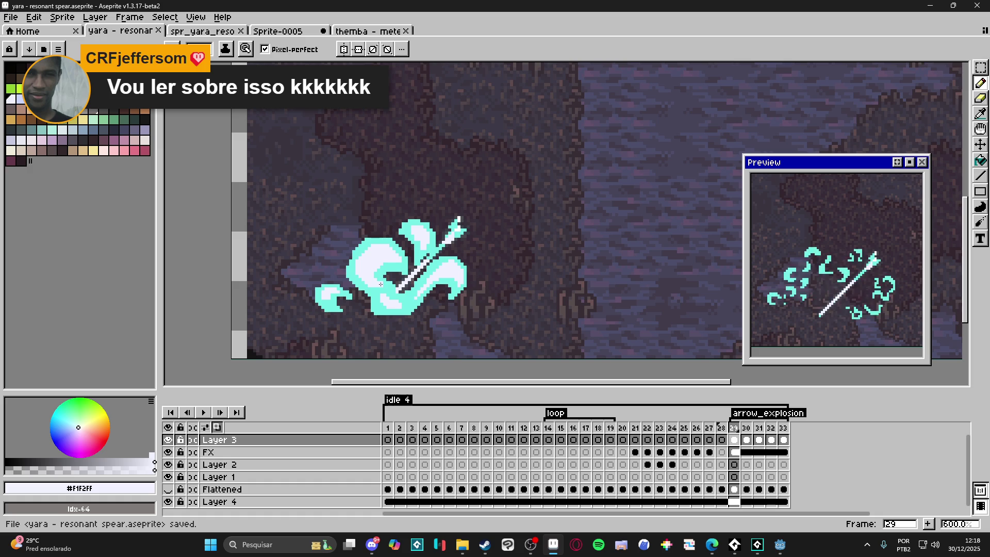
scroll(406, 280, "up", 1)
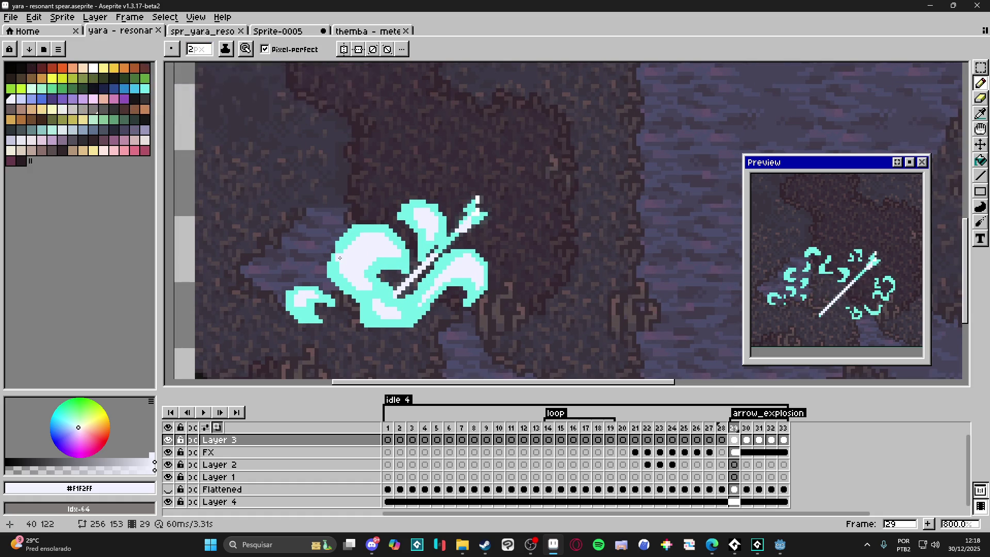
scroll(351, 263, "up", 2)
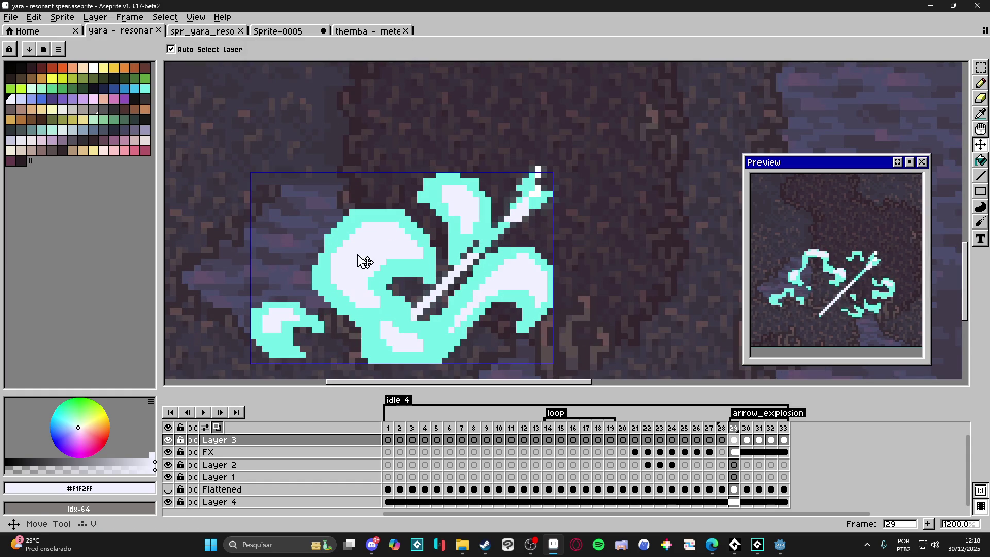
left_click(752, 448)
left_click(734, 439)
key("v")
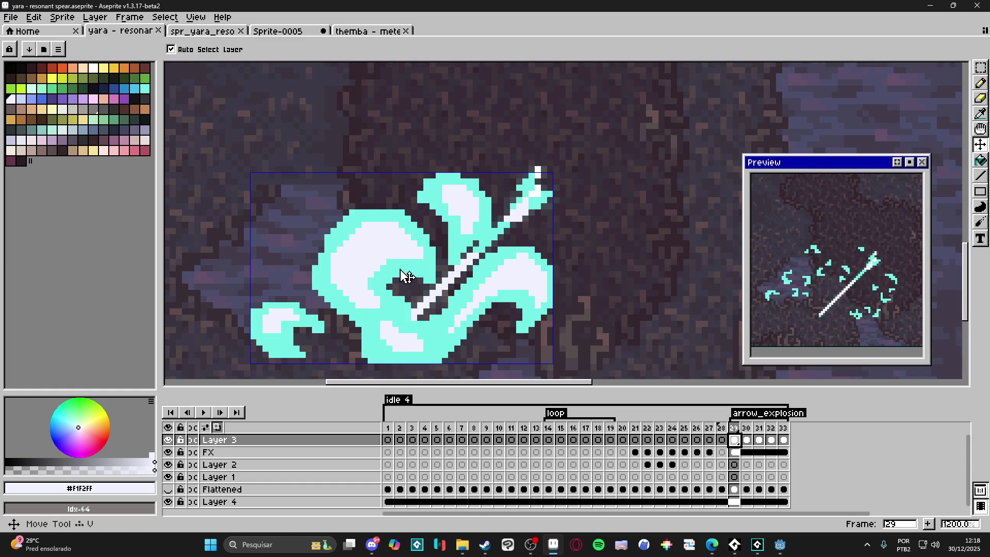
key("ctrl")
key("m")
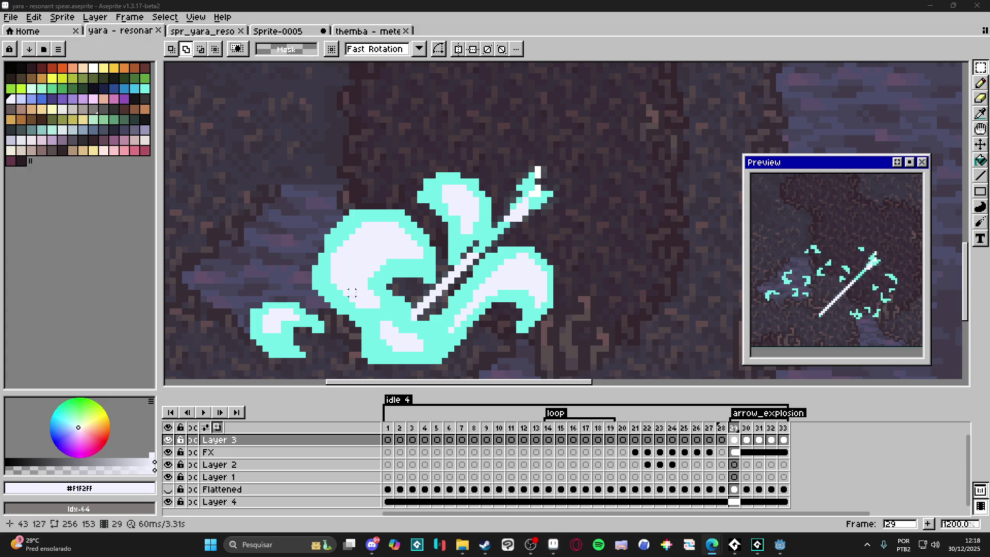
key("b")
left_click(381, 303, "alt")
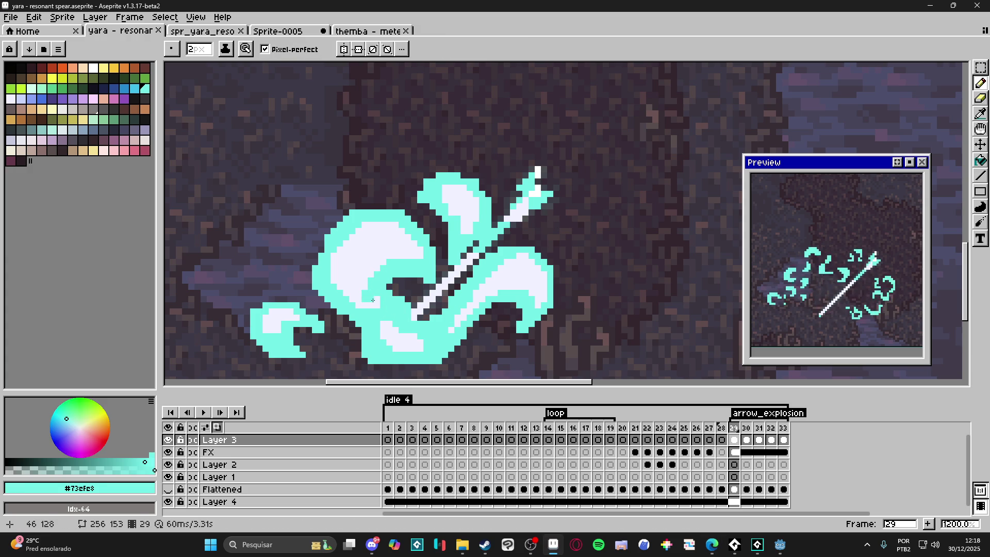
left_click(365, 276, "alt")
scroll(376, 328, "down", 3)
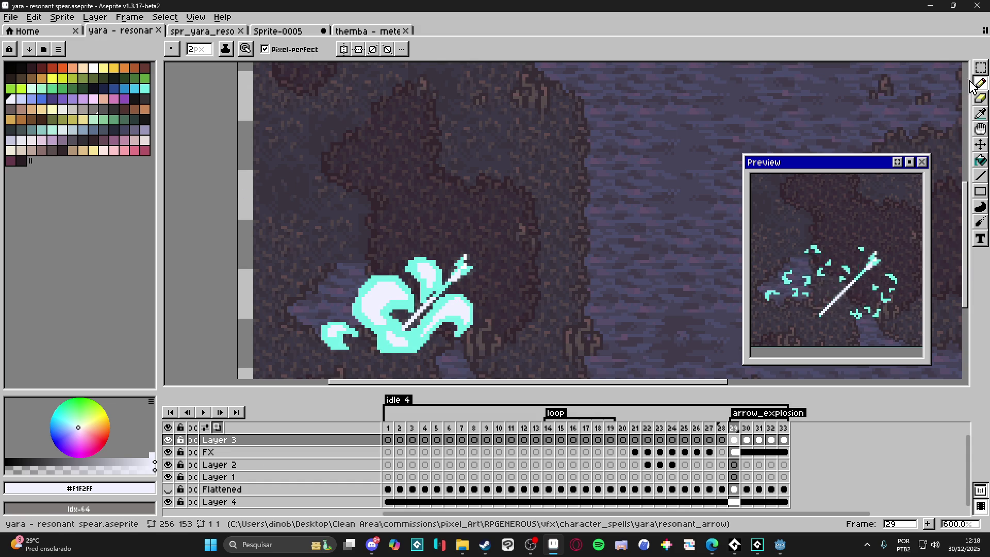
left_click(980, 67)
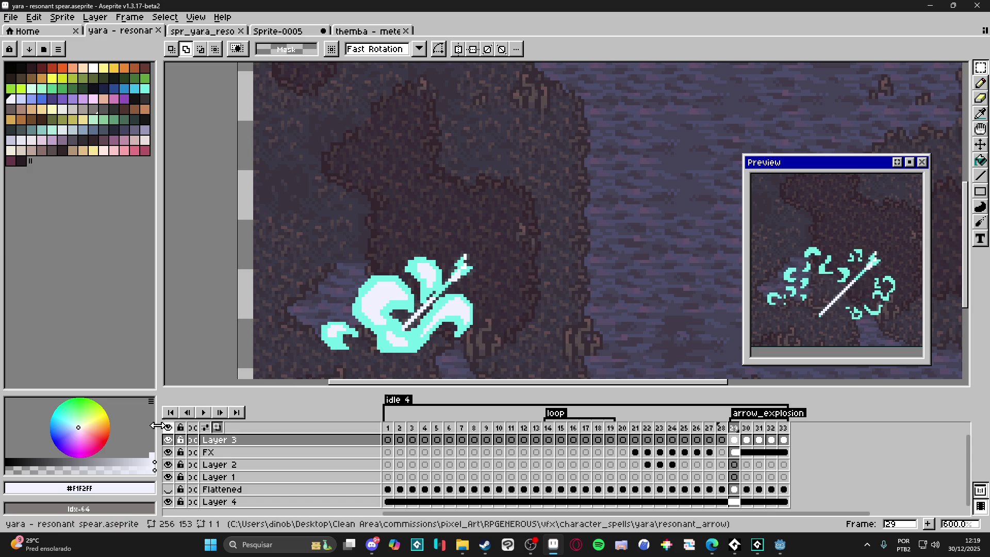
Outline the selected frame 29 explosion art using a fully transparent colour.
left_click(25, 470)
left_click_drag(298, 188, 492, 354)
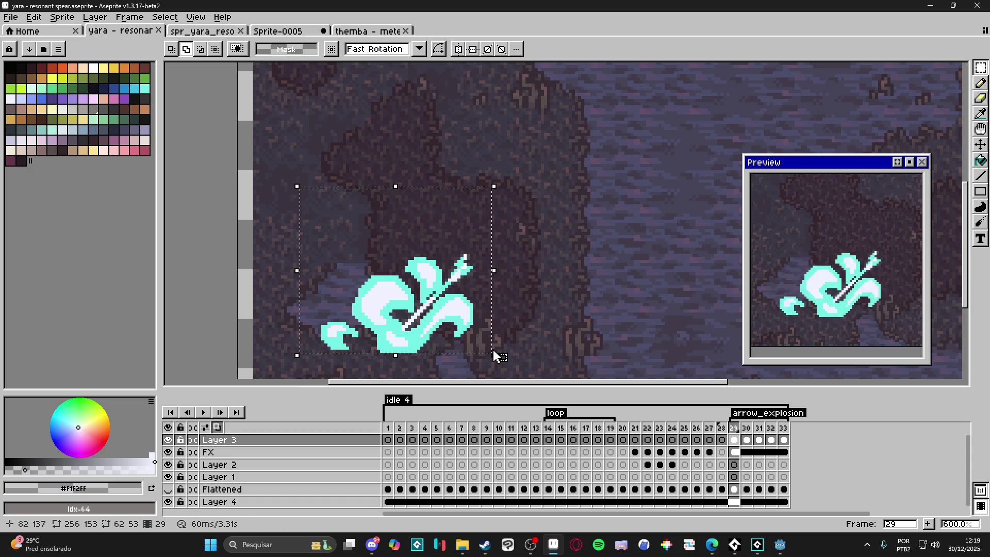
key("shift+o")
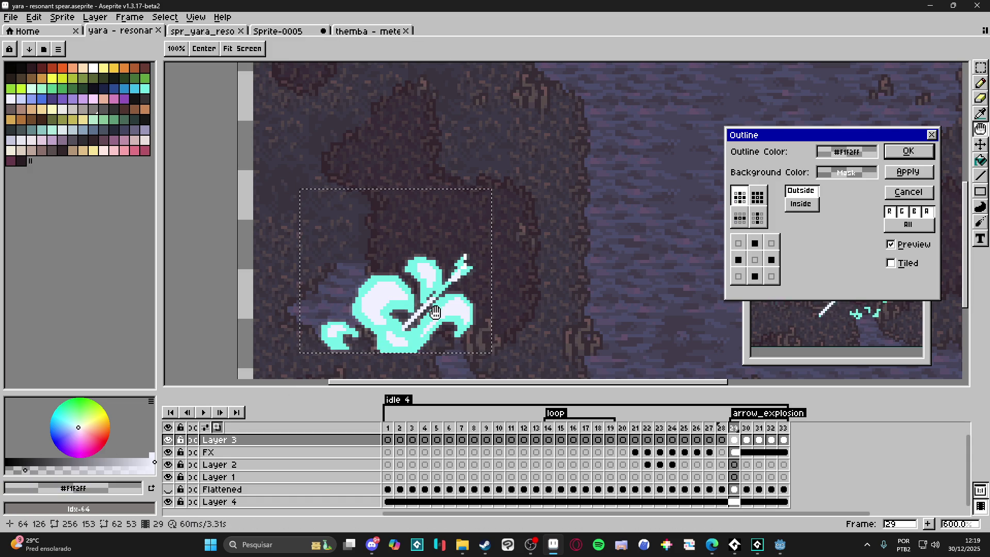
left_click(907, 152)
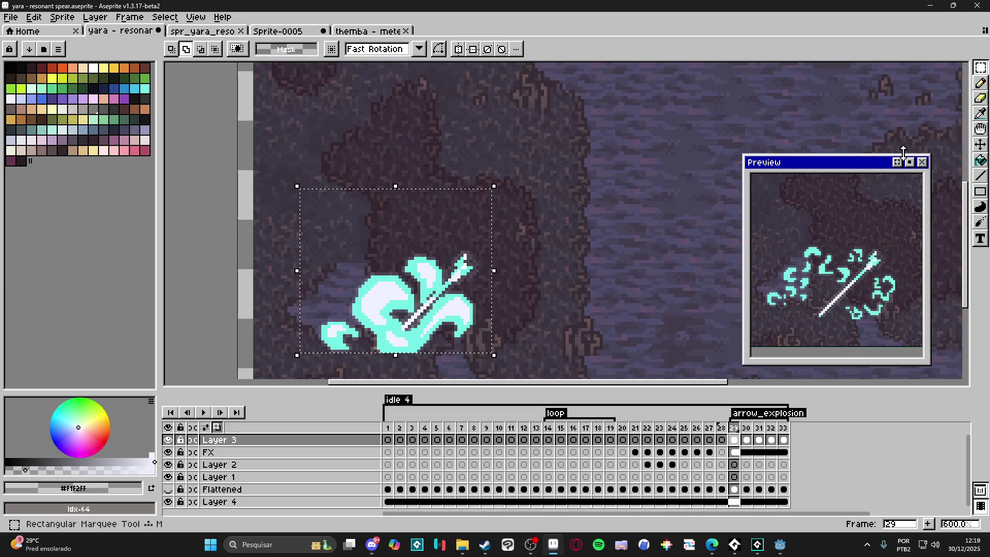
Step through frames 30, 31, 32 and 33 to review the explosion.
left_click(745, 440)
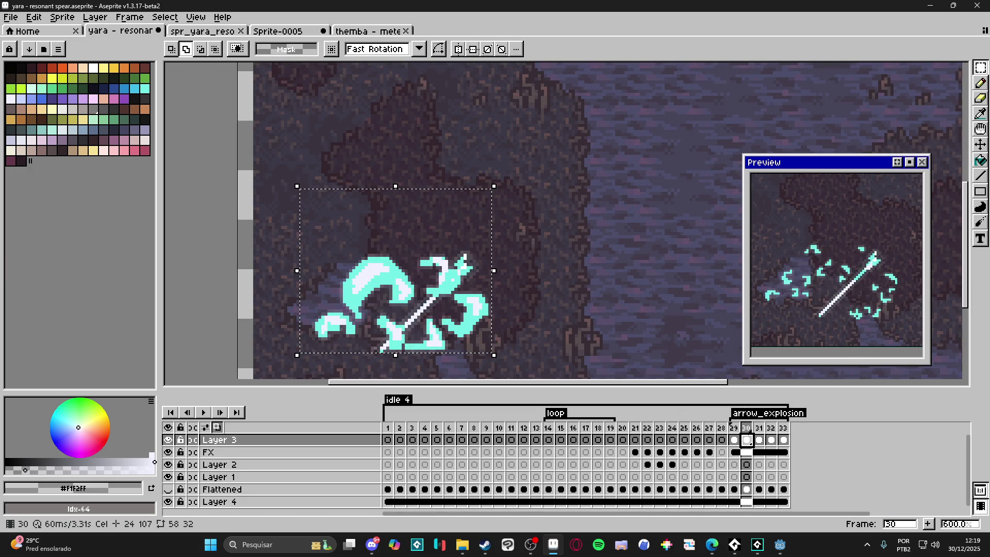
left_click(760, 440)
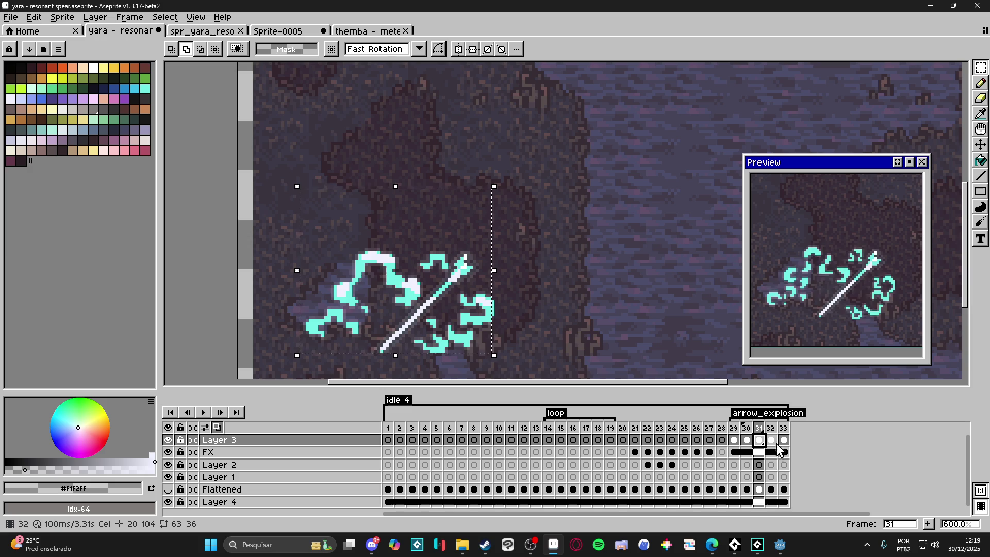
left_click(771, 441)
left_click(784, 440)
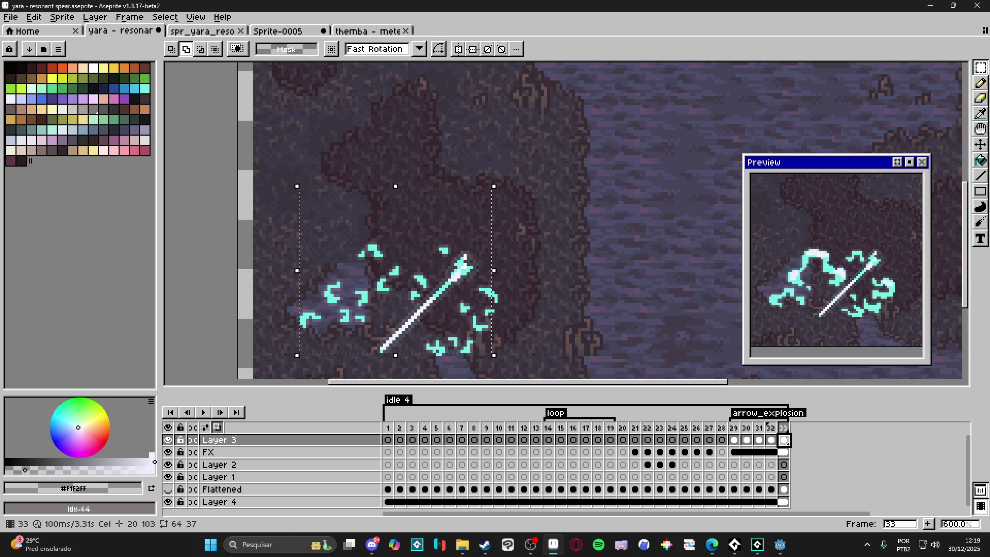
Deselect, hide FX, Layer 2, Layer 1 and Layer 4, and trim the sprite to 64×37.
key("ctrl+d")
left_click_drag(168, 452, 171, 510)
scroll(443, 245, "down", 3)
scroll(443, 245, "up", 2)
left_click(61, 17)
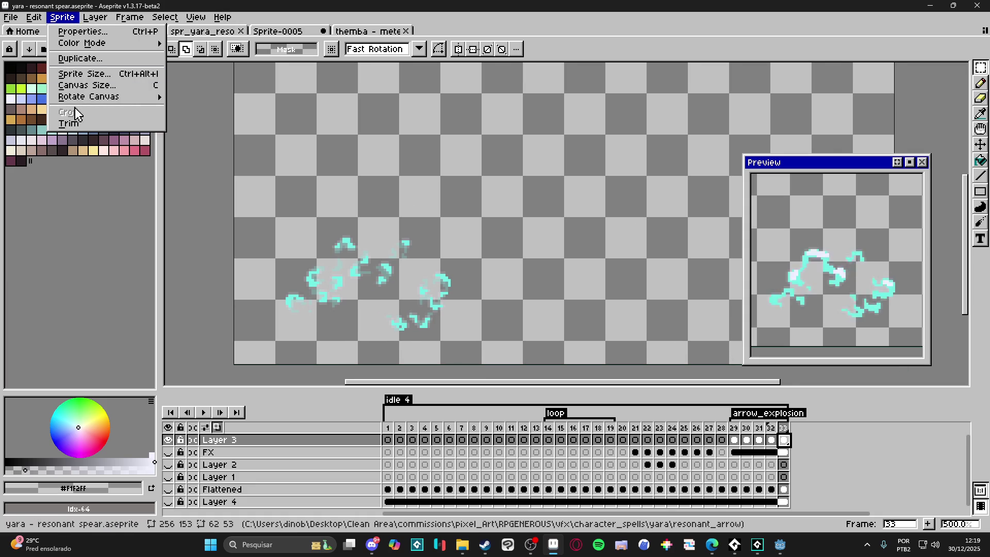
left_click(90, 125)
Open Save As, check the file type list, and cancel.
left_click(10, 17)
left_click(46, 82)
left_click(646, 374)
left_click(665, 374)
left_click(907, 379)
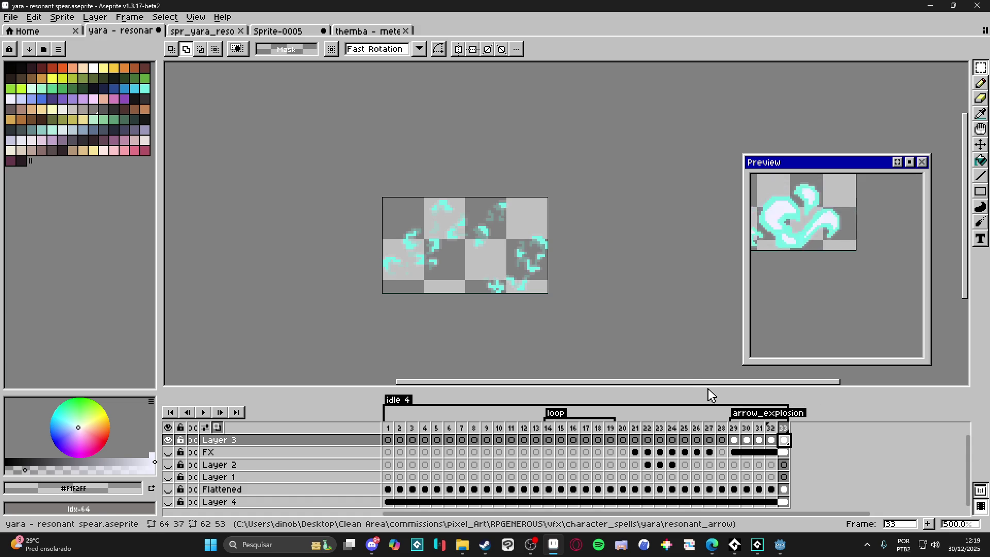
In the sprite sheet export, enable Split Tags and limit frames to Tag: arrow_explosion.
key("ctrl+e")
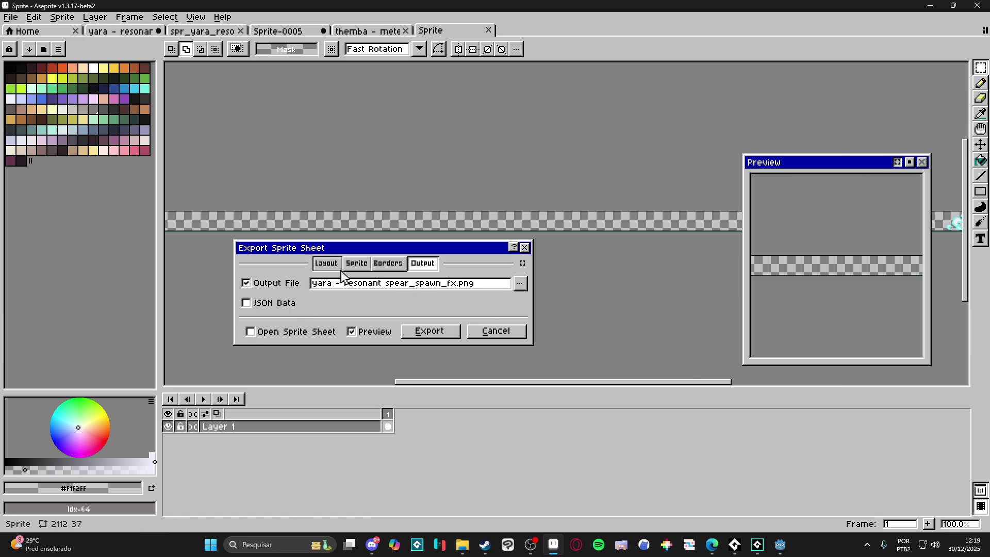
left_click(356, 263)
left_click(468, 328)
left_click(442, 329)
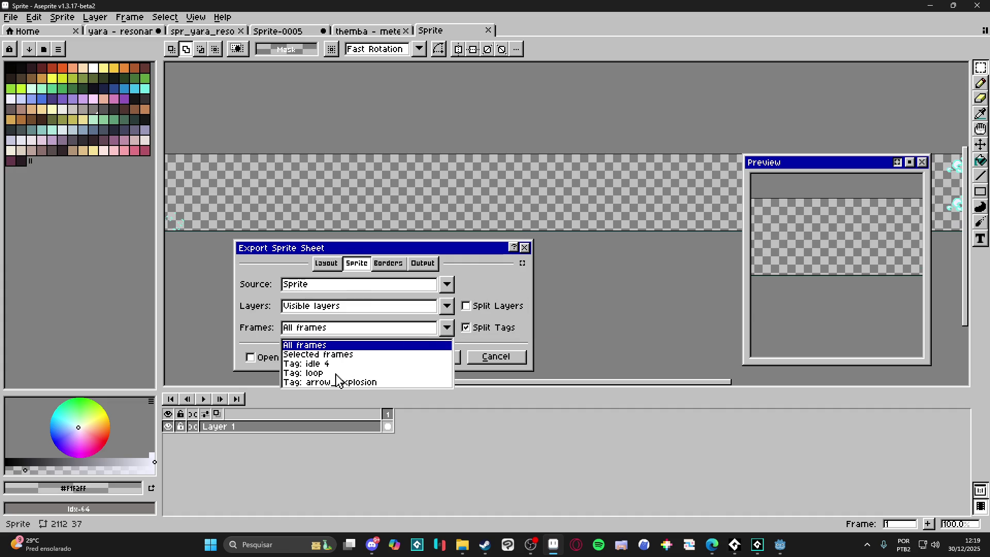
left_click(360, 383)
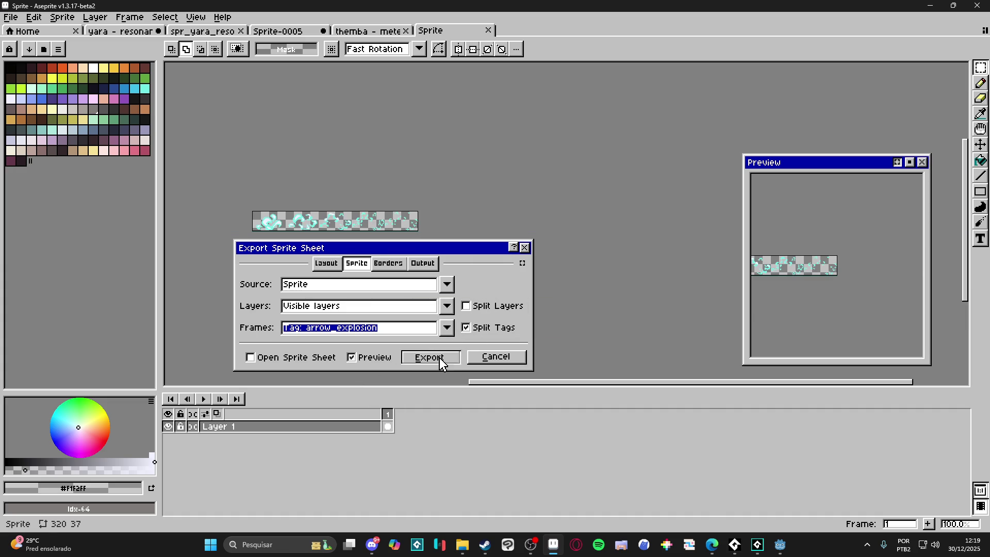
left_click(399, 266)
left_click(423, 265)
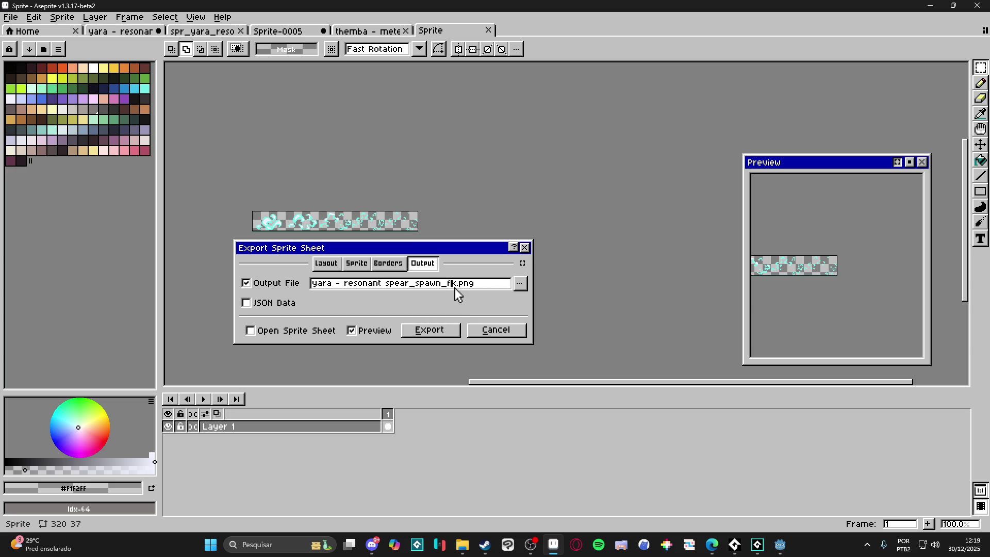
Rename the output file to spr_yara_spear_explosion and export the sheet.
left_click_drag(458, 286, 292, 294)
type("spear_e")
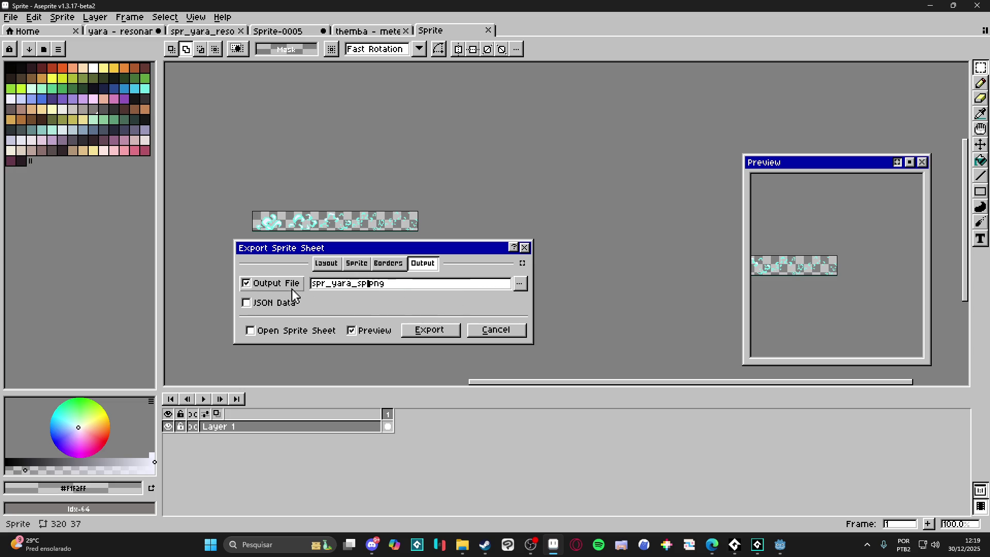
type("xplosion")
left_click(446, 328)
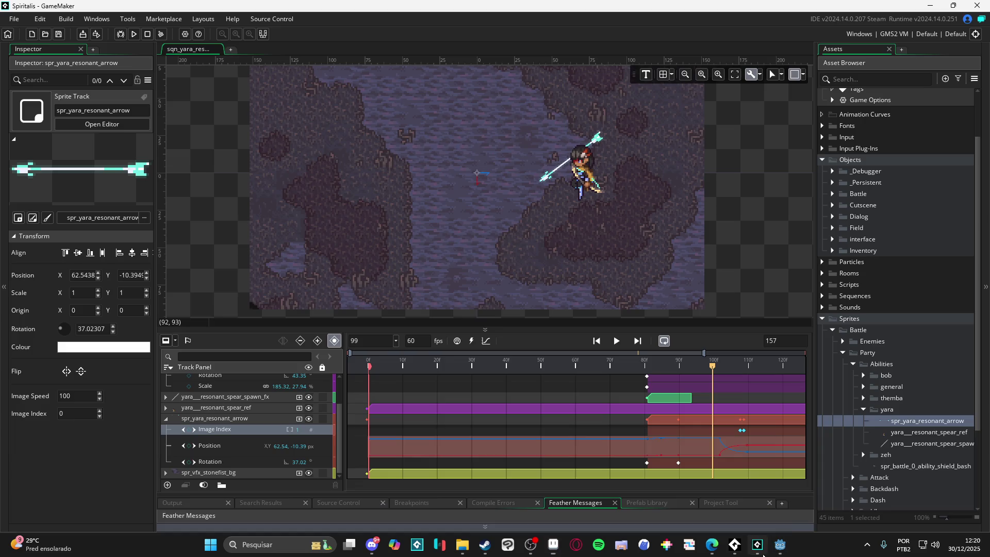
left_click(757, 544)
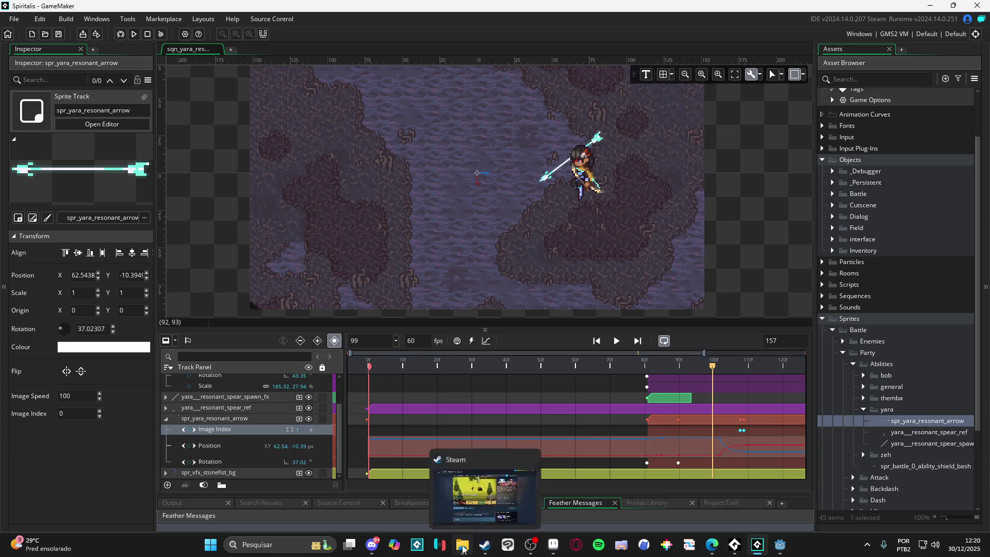
Import spr_yara_spear_explosion.png from File Explorer into the yara folder as a new sprite.
left_click(463, 544)
left_click(231, 123)
key("alt+Tab")
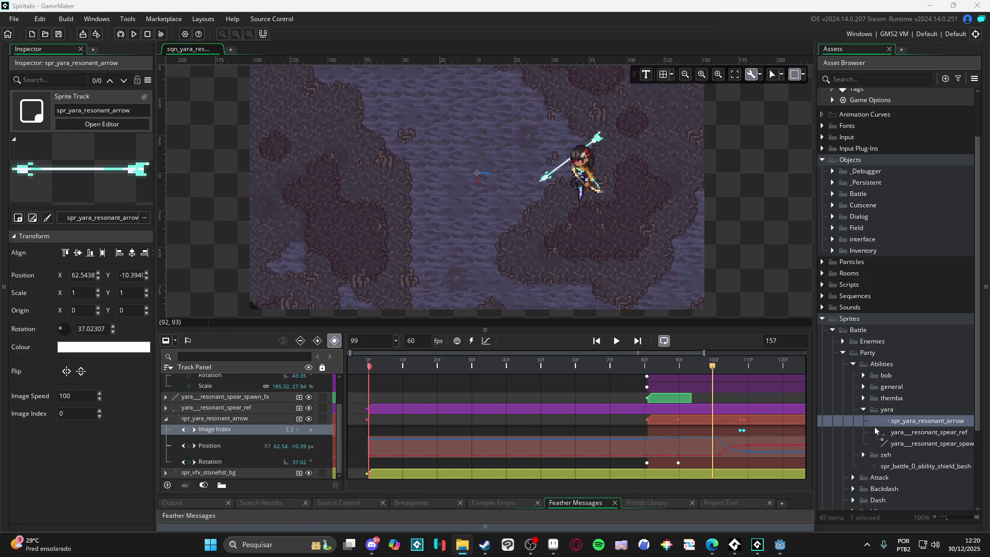
left_click_drag(852, 424, 904, 423)
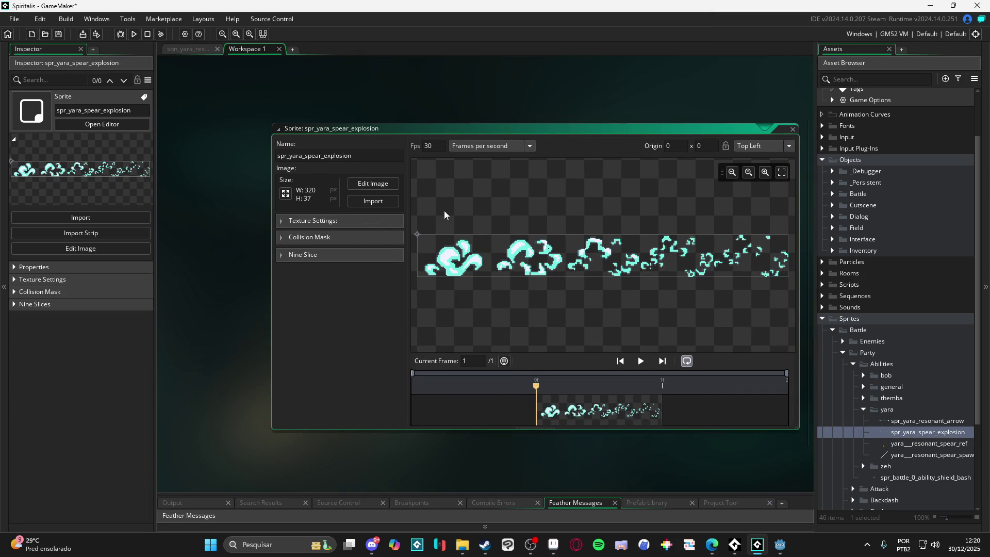
left_click(388, 185)
Convert the cyan explosion strip into 5 frames of 64×37 pixels, 5 per row.
left_click(304, 21)
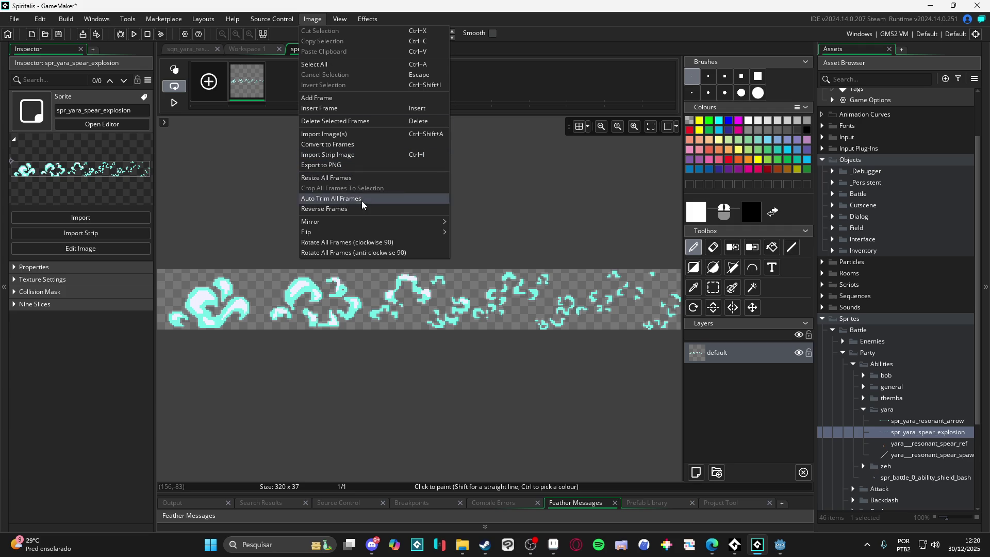
mouse_move(366, 221)
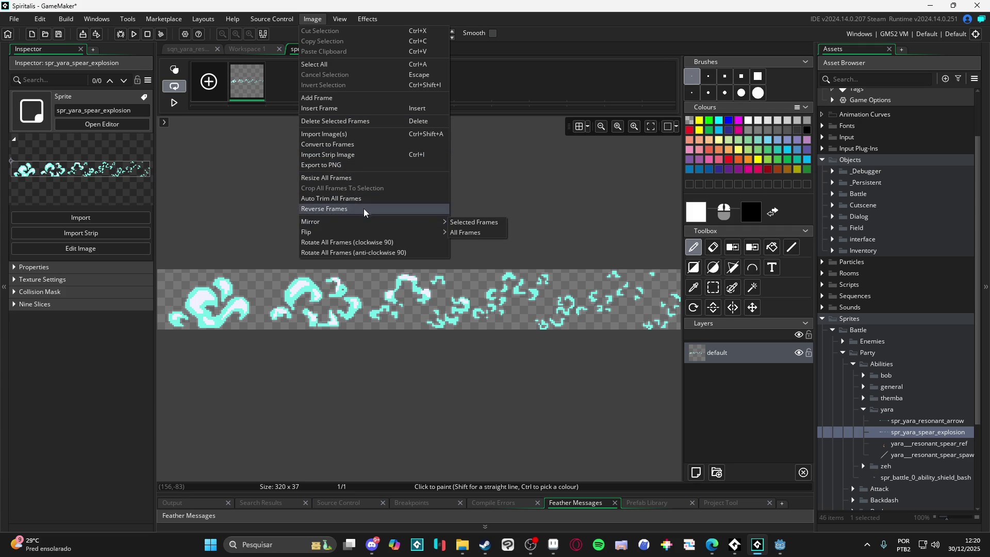
left_click(367, 145)
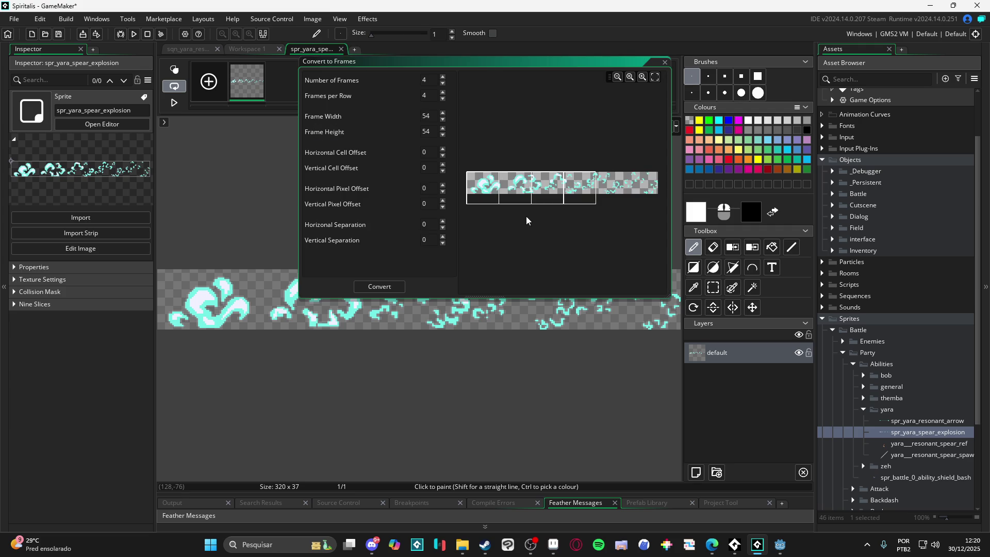
double_click(428, 116)
type("64")
key("Tab")
type("37")
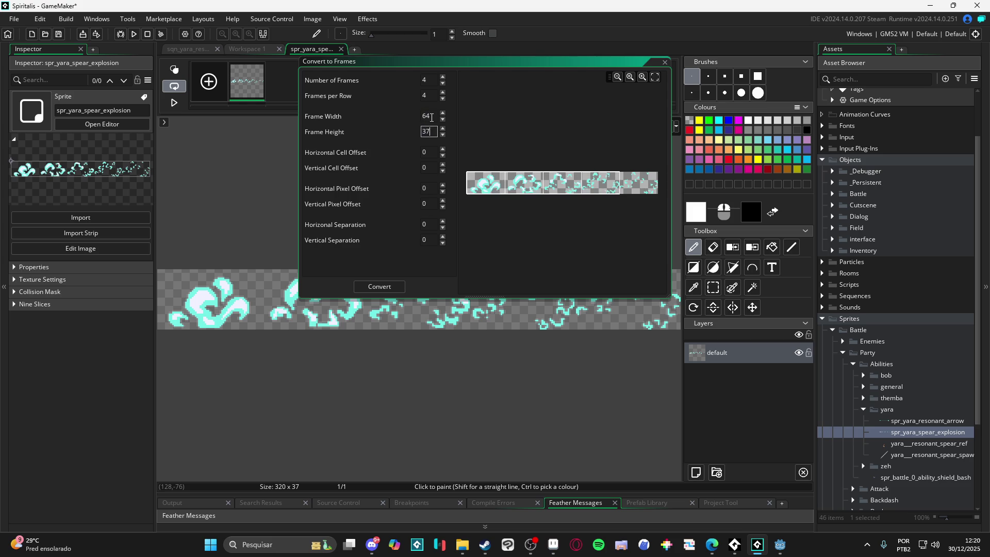
left_click(442, 93)
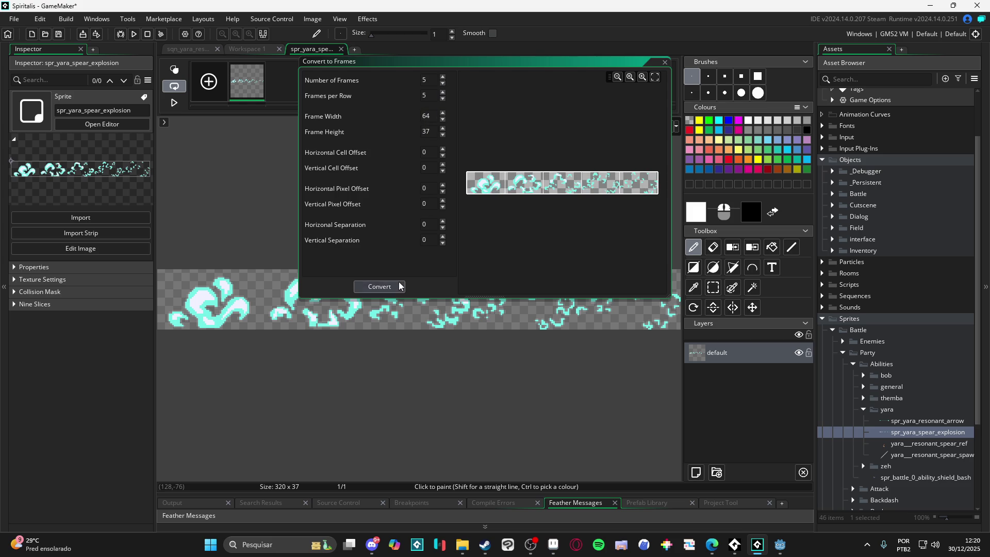
left_click(379, 287)
left_click(527, 283)
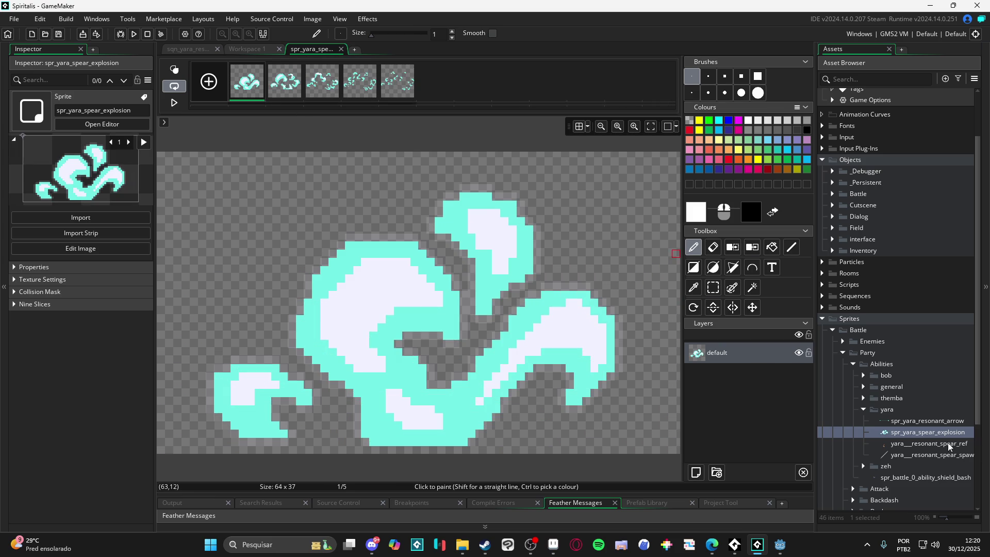
double_click(928, 432)
Set the explosion sprite's origin to Bottom Centre (32, 37) and preview its animation.
left_click(762, 146)
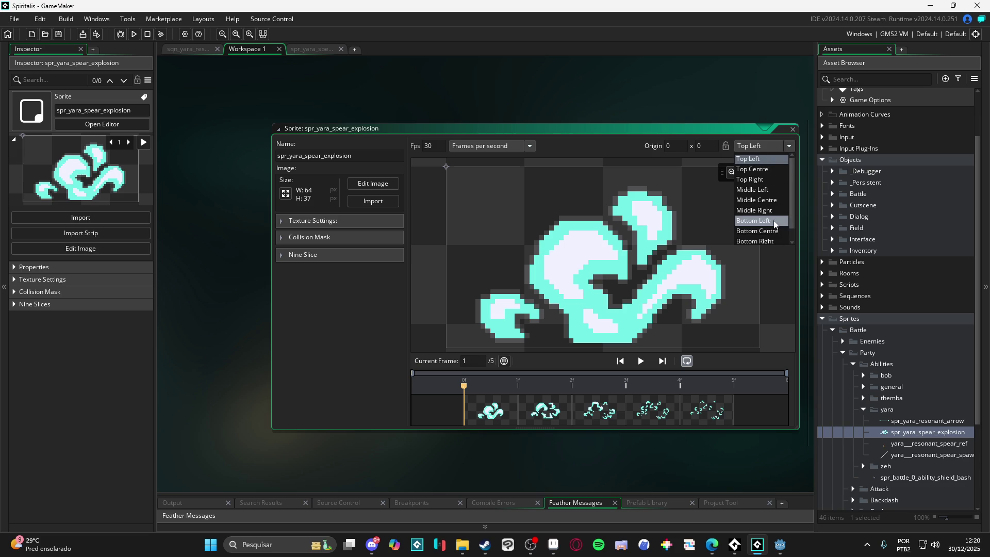
left_click(771, 232)
left_click(640, 361)
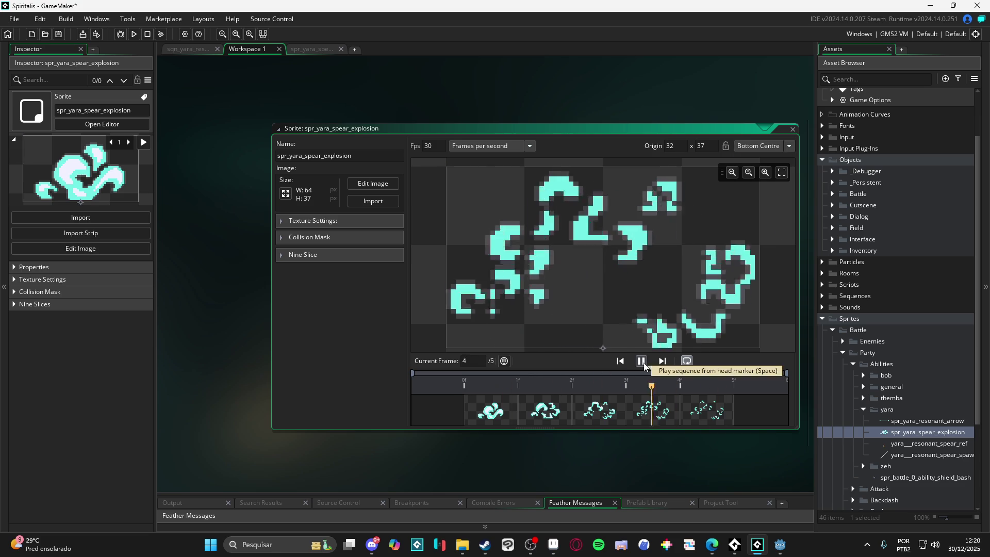
Slow the explosion animation to 17 fps.
double_click(428, 145)
type("15")
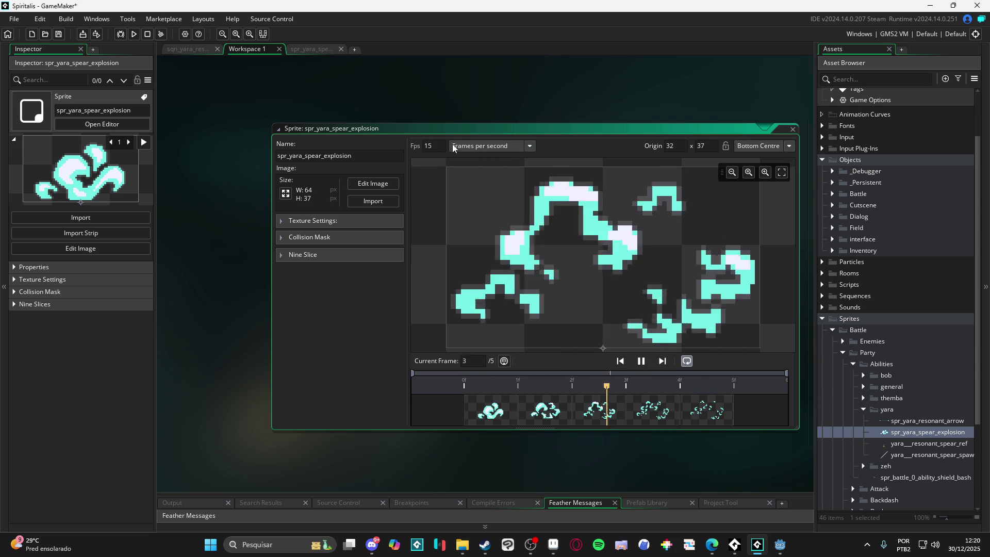
double_click(438, 146)
type("17")
left_click(641, 362)
left_click(207, 51)
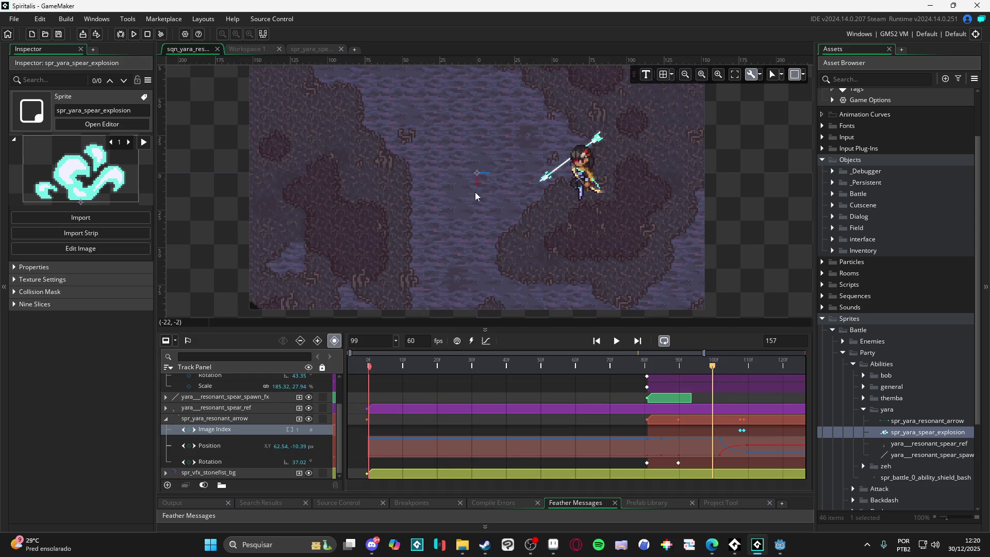
Collapse the obj_light and spr_yara_resonant_arrow tracks and drag the explosion sprite onto the canvas.
mouse_move(694, 366)
left_mouse_down()
mouse_move(668, 366)
mouse_move(744, 368)
left_mouse_up()
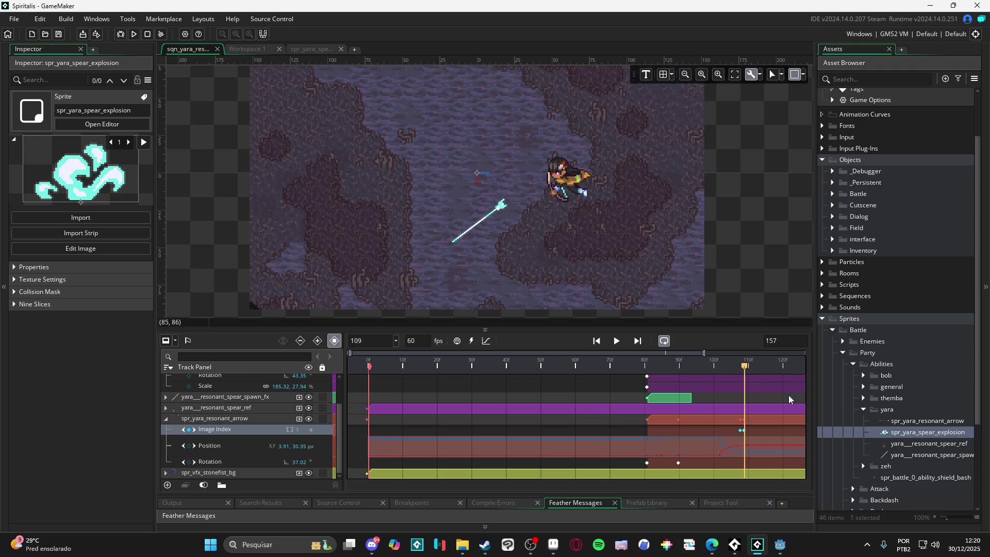
scroll(170, 458, "up", 3)
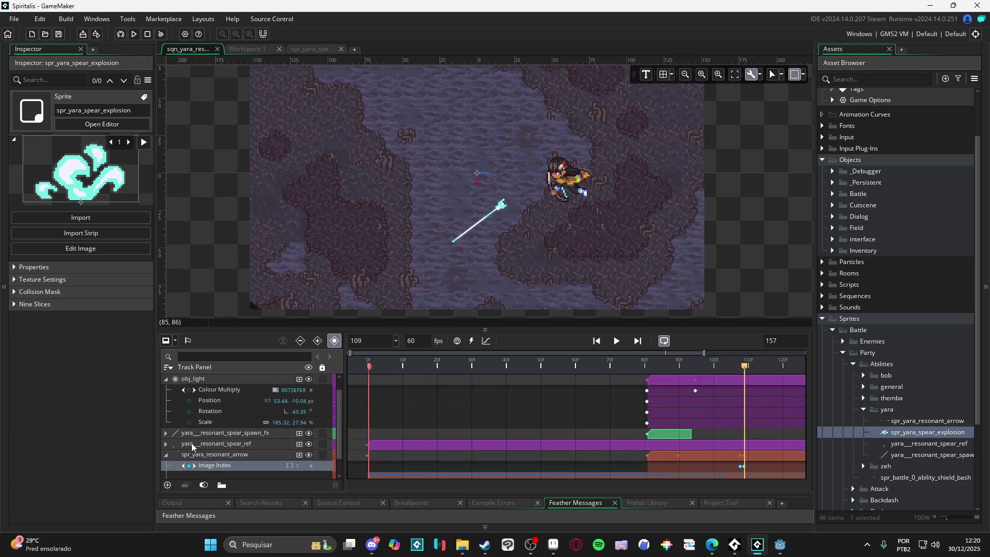
left_click(166, 380)
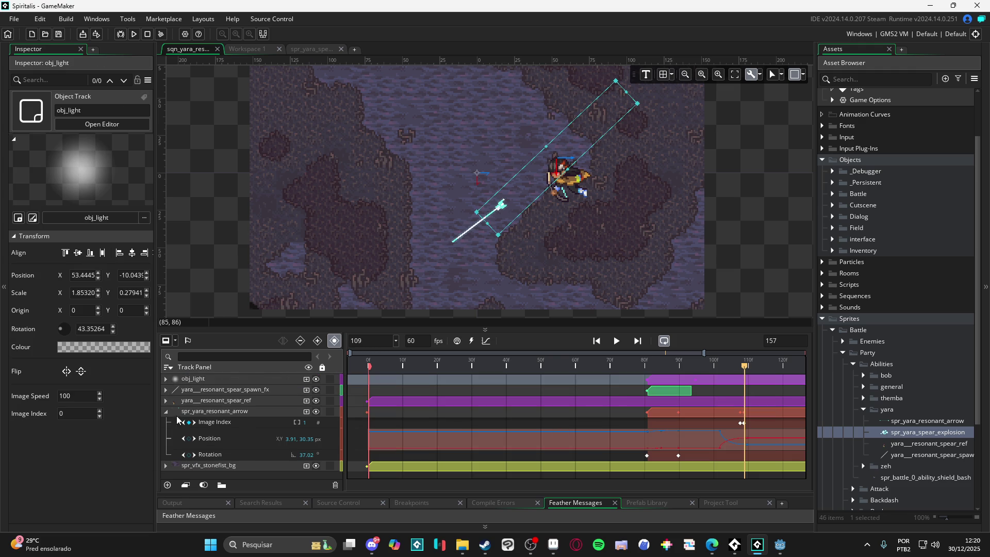
left_click(168, 414)
left_click_drag(917, 436, 455, 248)
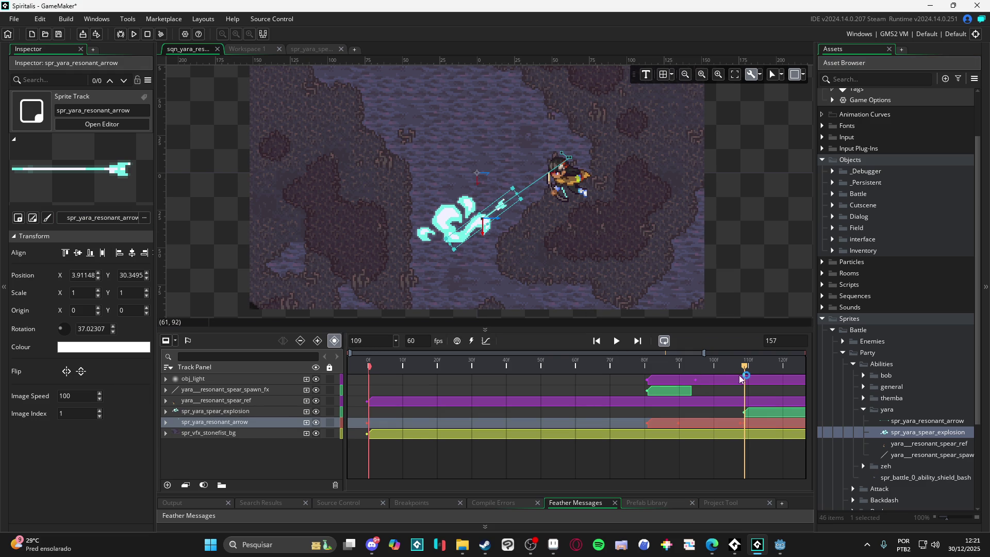
Move and trim the explosion clip to span about frames 109–126, then play the sequence.
left_click(767, 414)
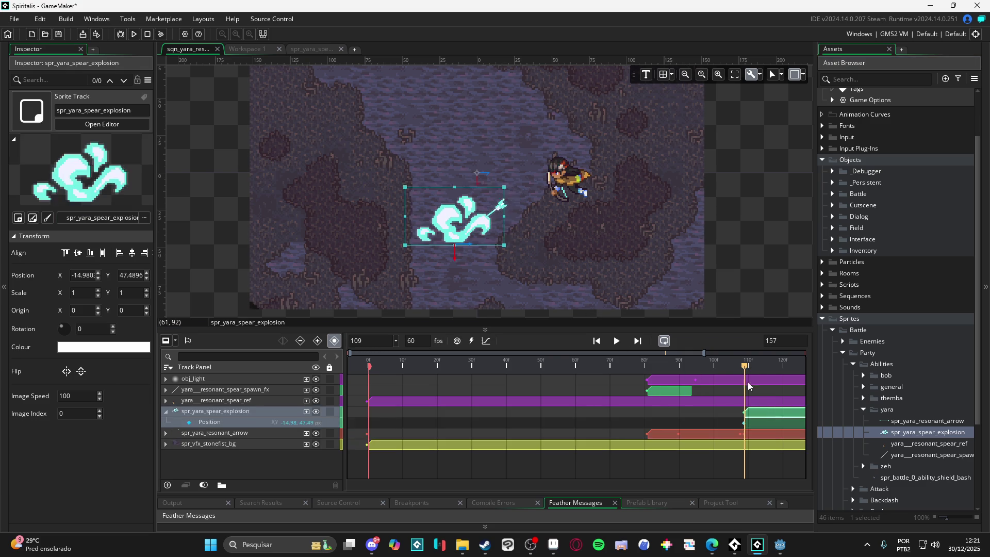
mouse_move(747, 365)
left_mouse_down()
mouse_move(807, 367)
mouse_move(795, 377)
mouse_move(617, 370)
mouse_move(676, 360)
left_mouse_up()
left_click_drag(747, 411, 616, 411)
mouse_move(691, 409)
left_mouse_down()
mouse_move(550, 412)
mouse_move(714, 419)
left_mouse_up()
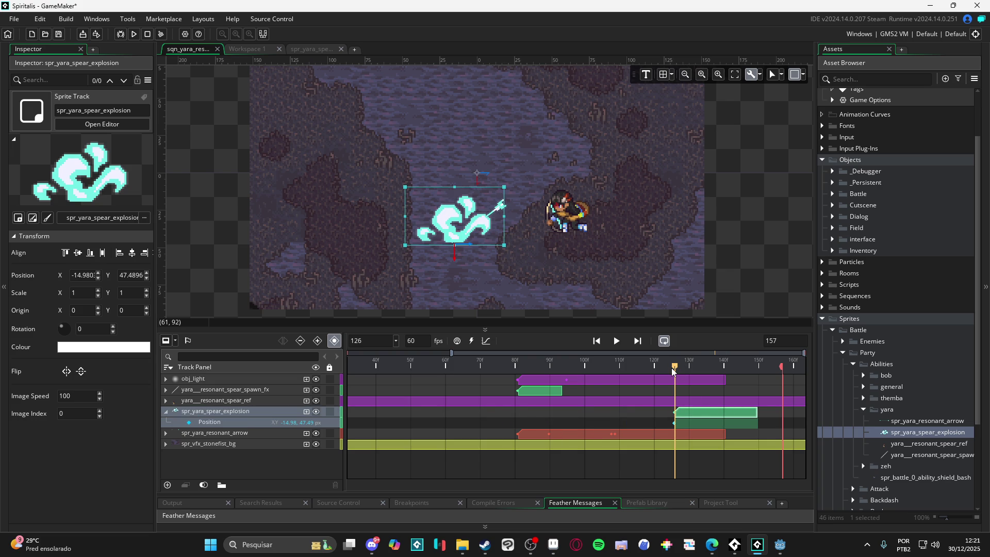
mouse_move(673, 370)
left_mouse_down()
mouse_move(580, 370)
mouse_move(614, 378)
left_mouse_up()
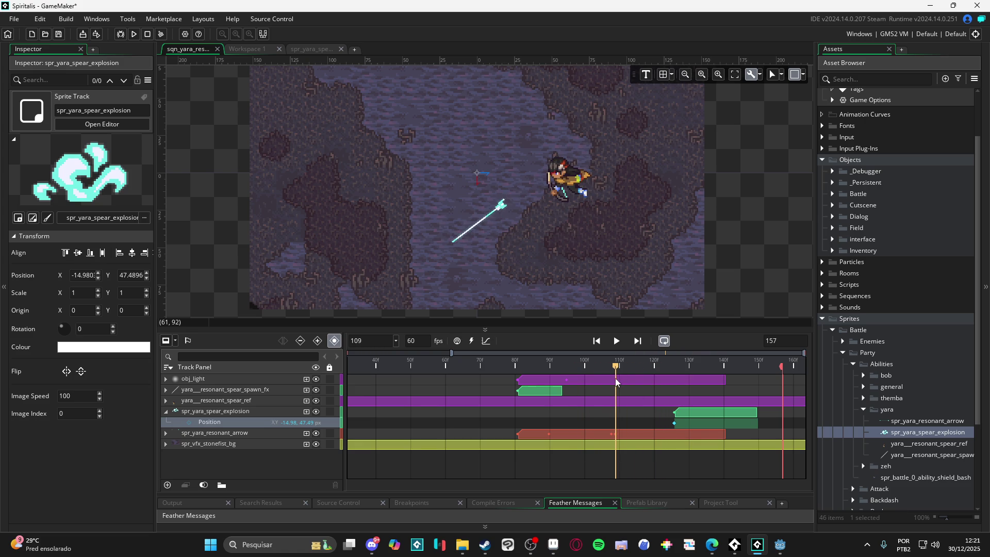
left_click_drag(688, 420, 626, 416)
left_click_drag(623, 369, 677, 387)
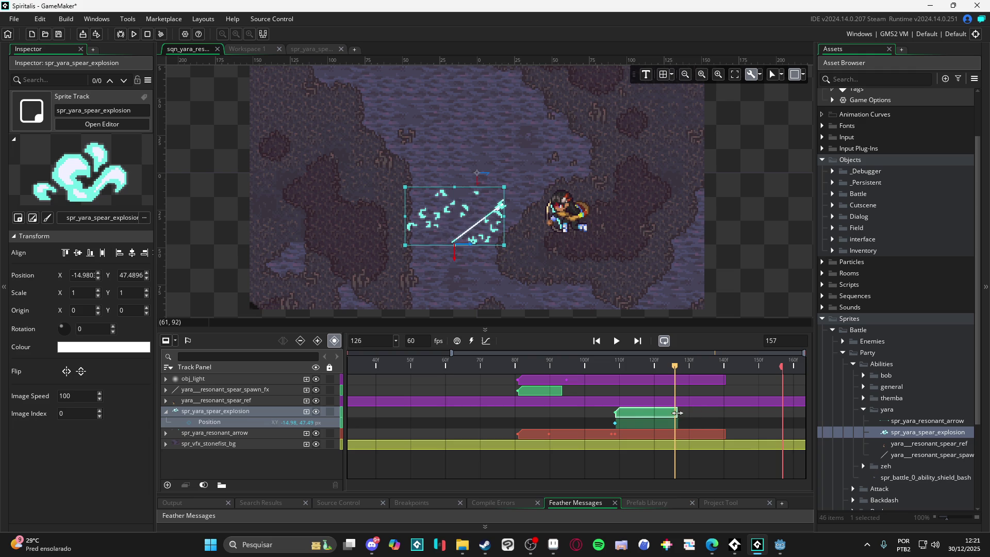
key("space")
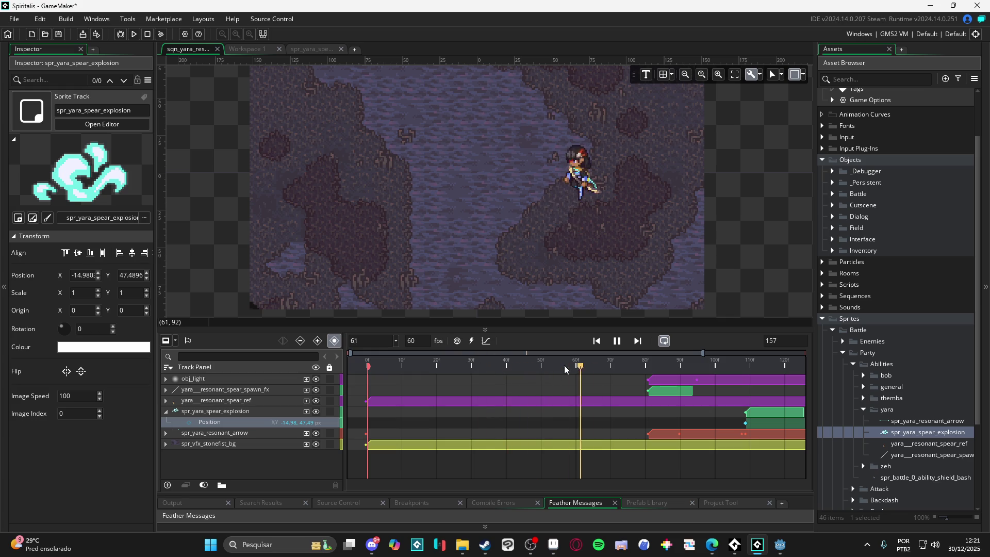
At frame 108, shift the explosion slightly right and down over the landed arrow.
key("space")
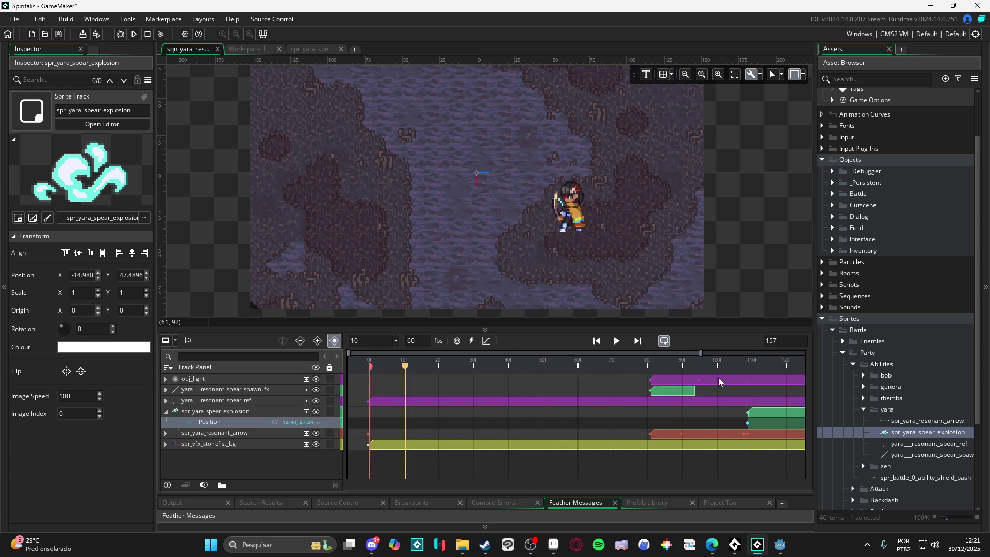
mouse_move(692, 366)
left_mouse_down()
mouse_move(832, 368)
mouse_move(746, 384)
mouse_move(614, 379)
mouse_move(633, 367)
mouse_move(669, 370)
mouse_move(618, 387)
left_mouse_up()
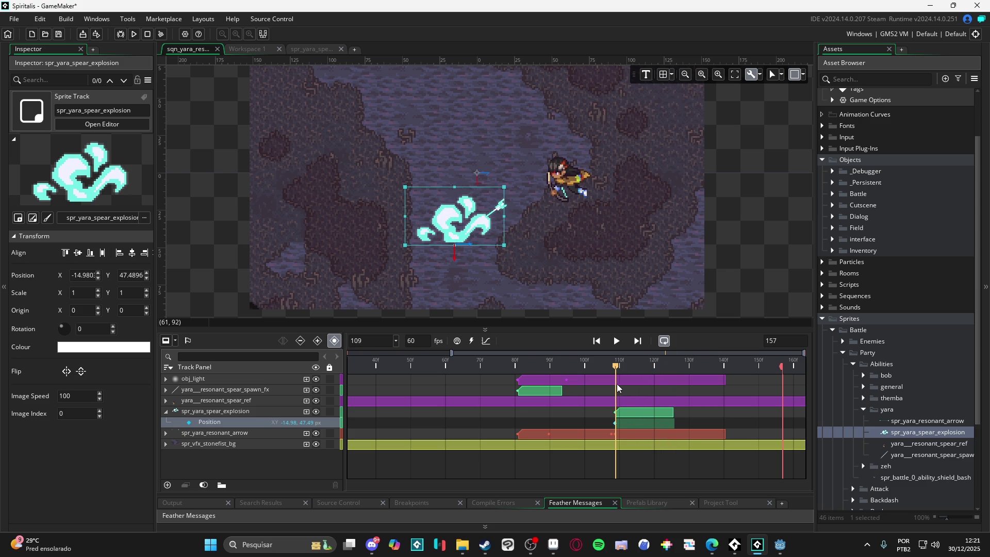
left_click_drag(469, 234, 480, 238)
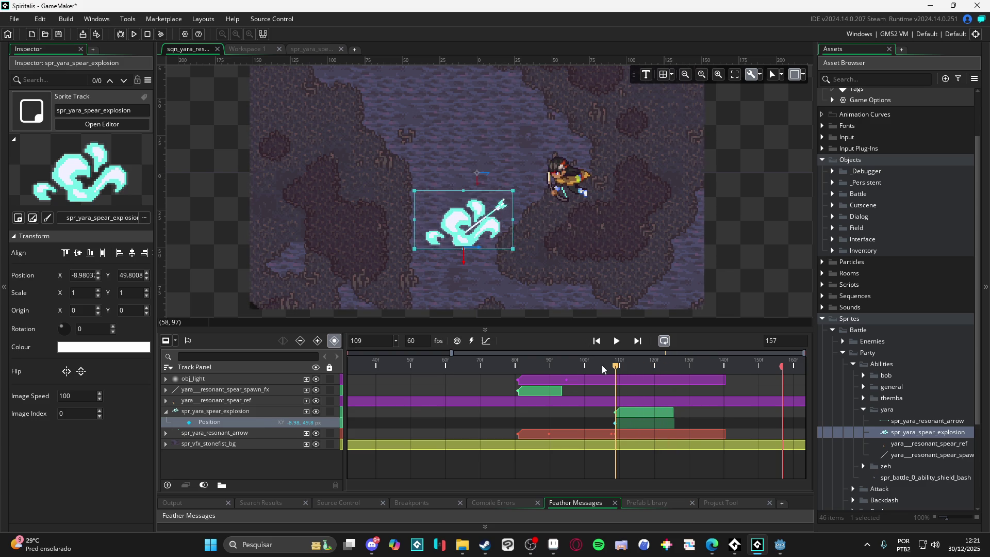
key("space")
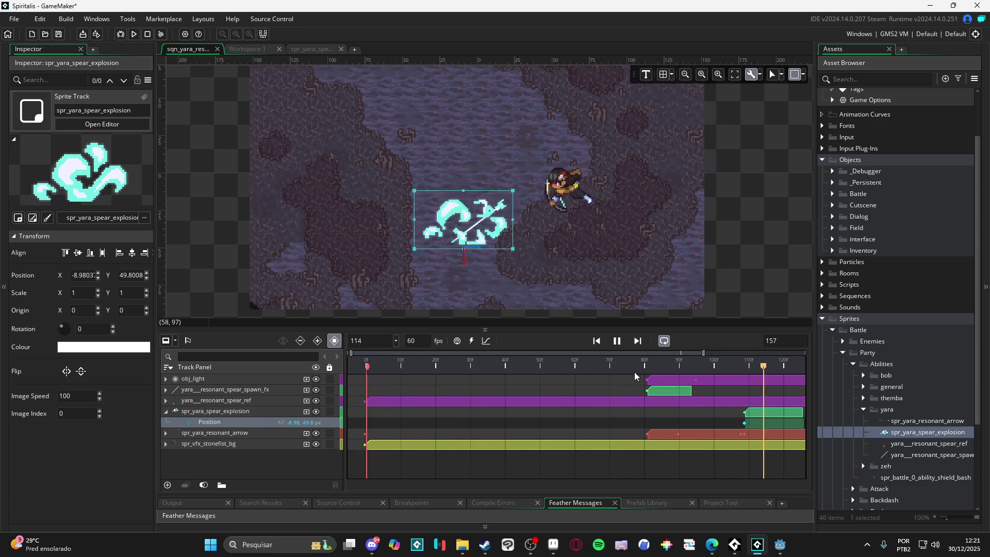
Inspect the explosion sprite's settings and pixel frames, then return to the sequence.
double_click(923, 432)
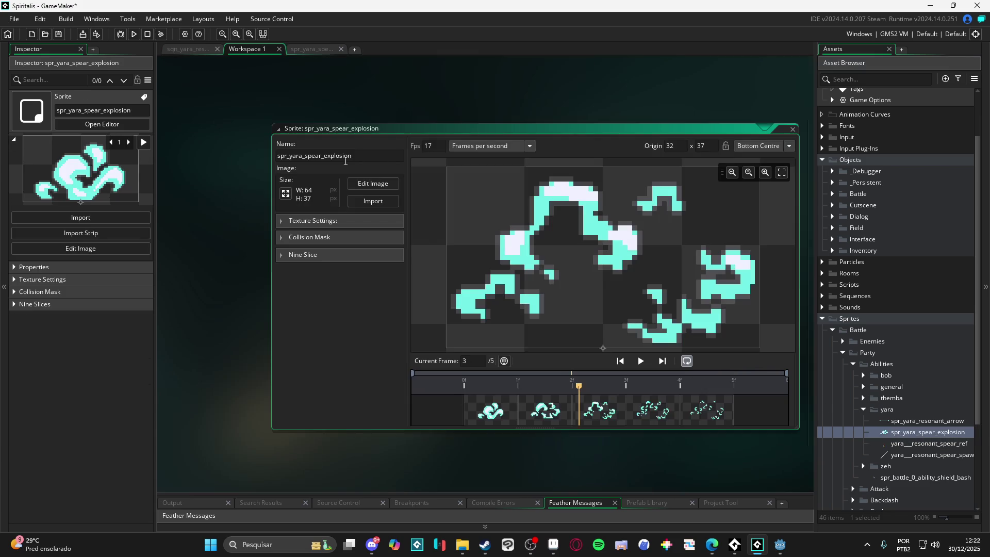
left_click(313, 51)
key("ctrl+Tab")
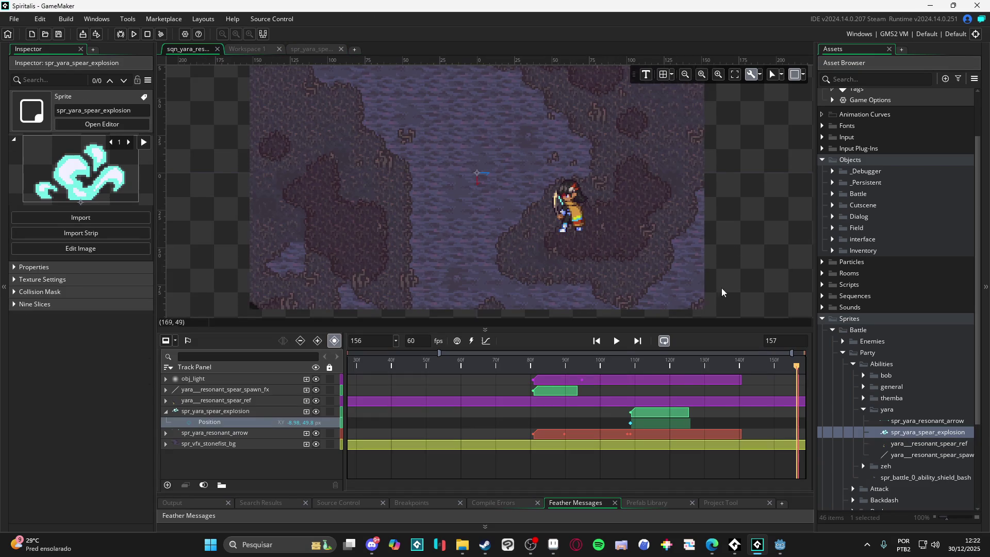
Replay the sequence from frame 80 to review the explosion starting at frame 109.
left_click(616, 341)
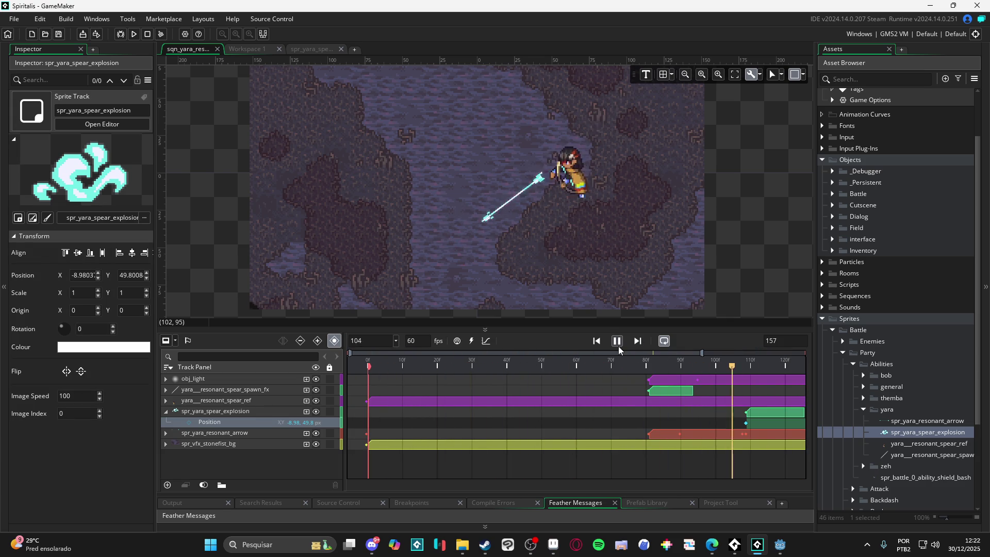
left_click(646, 364)
left_click_drag(646, 365, 793, 378)
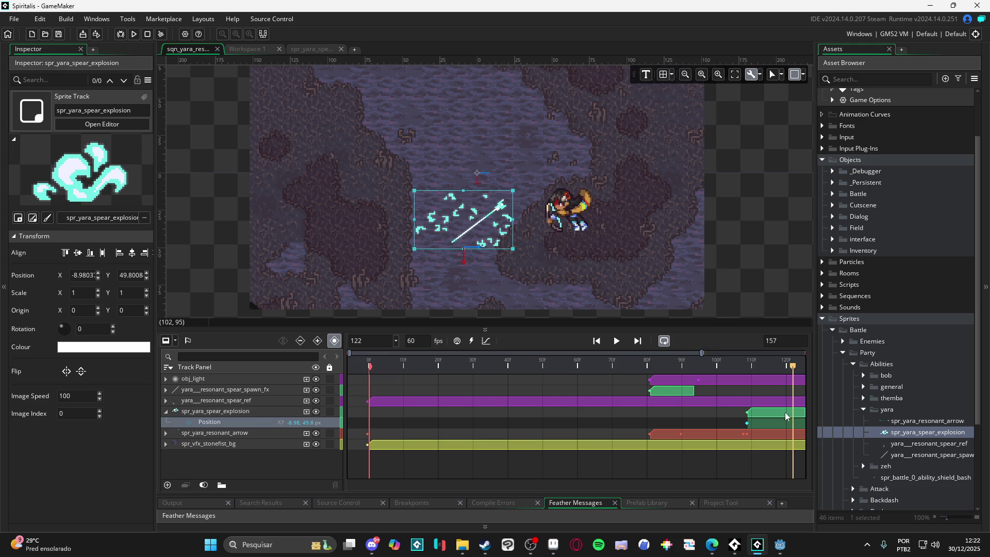
left_click(783, 413)
left_click(758, 370)
key("space")
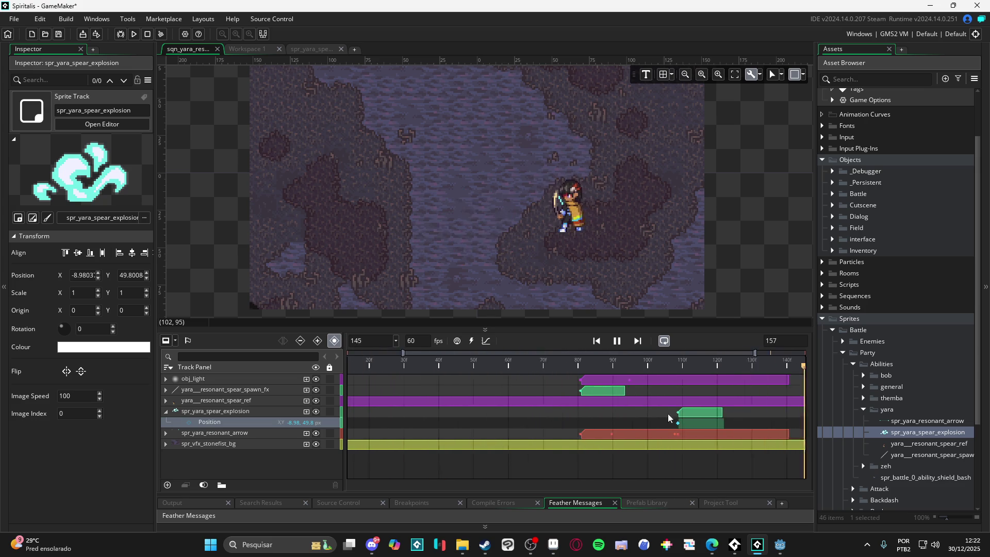
mouse_move(671, 365)
left_mouse_down()
mouse_move(623, 370)
mouse_move(634, 368)
left_mouse_up()
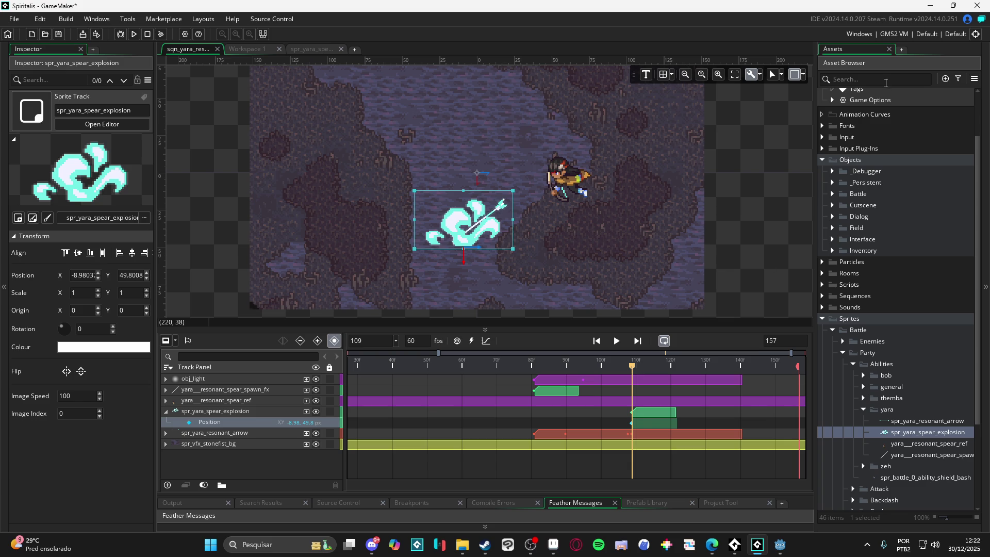
left_click(236, 378)
Duplicate the obj_light track, nest it under the explosion and trim its clip to frames 109–130.
key("ctrl+d")
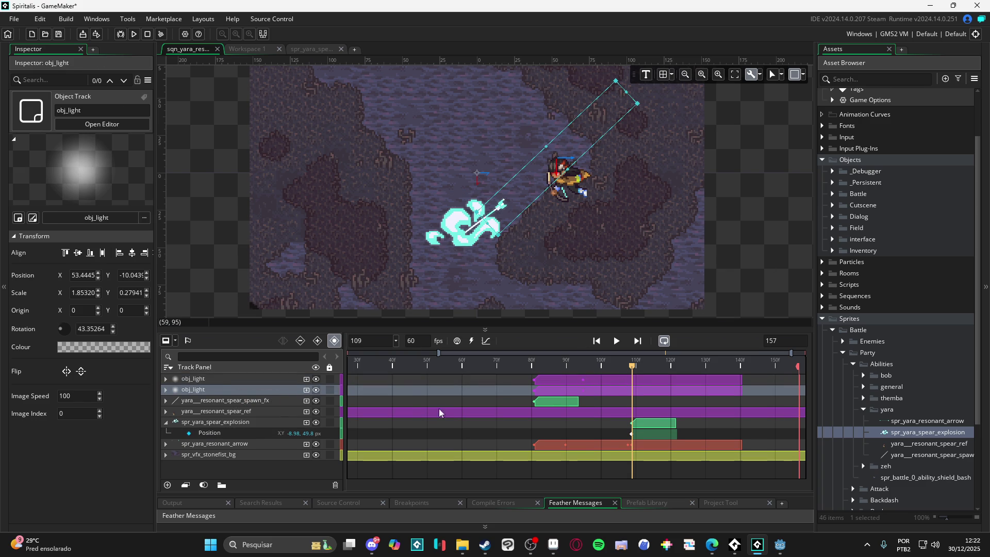
left_click_drag(214, 387, 216, 418)
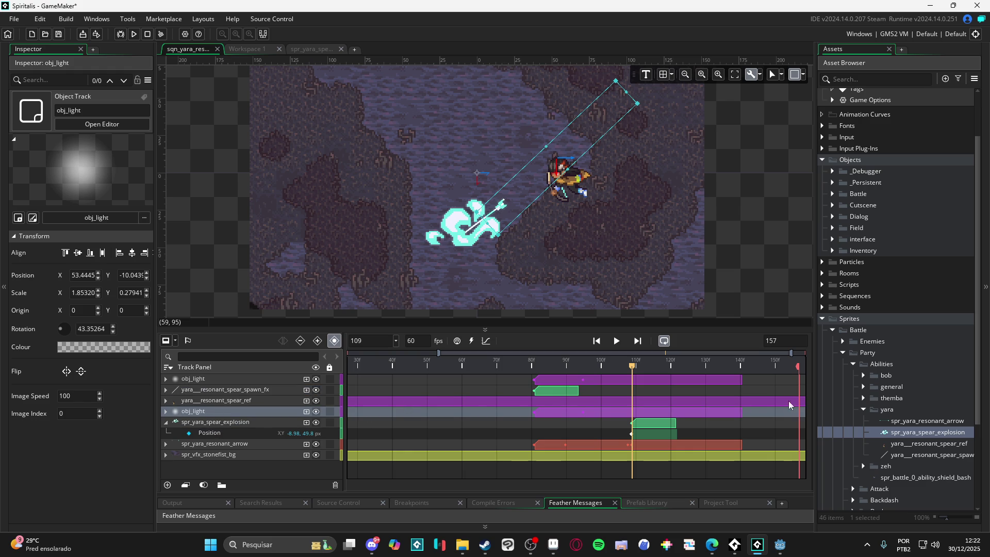
left_click(587, 401)
scroll(599, 407, "right", 2)
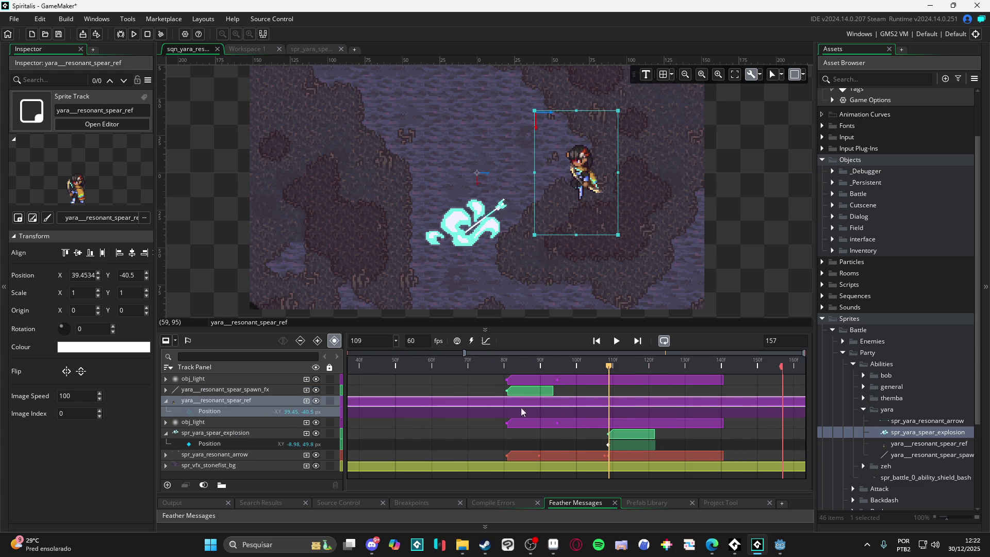
scroll(598, 405, "down", 3)
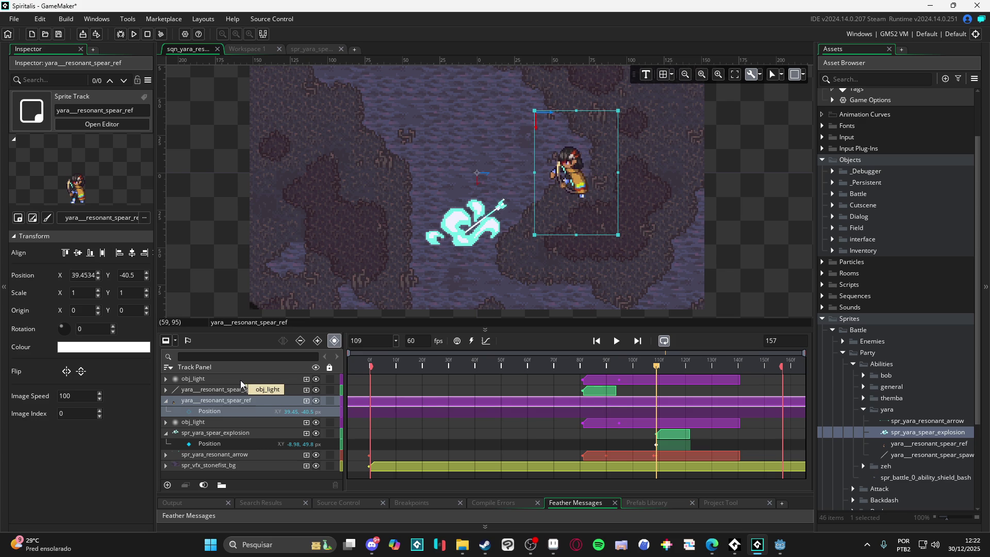
key("ctrl+z")
key("ctrl+z")
key("ctrl+z")
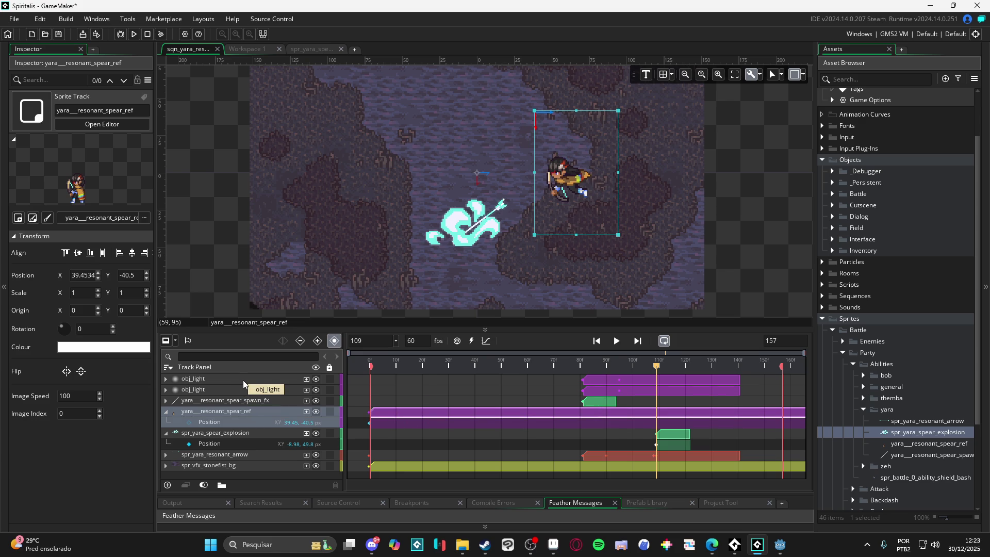
left_click(240, 382)
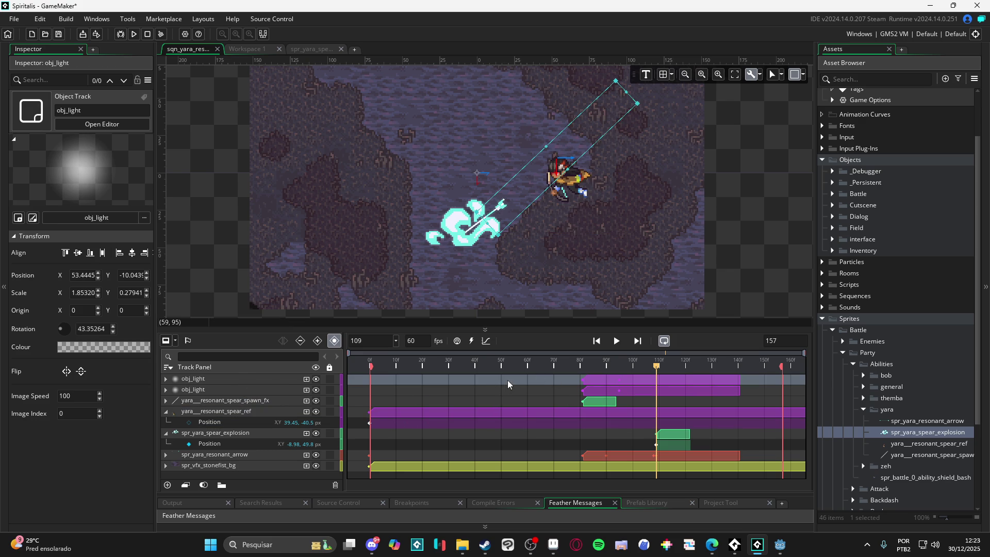
left_click_drag(243, 381, 253, 431)
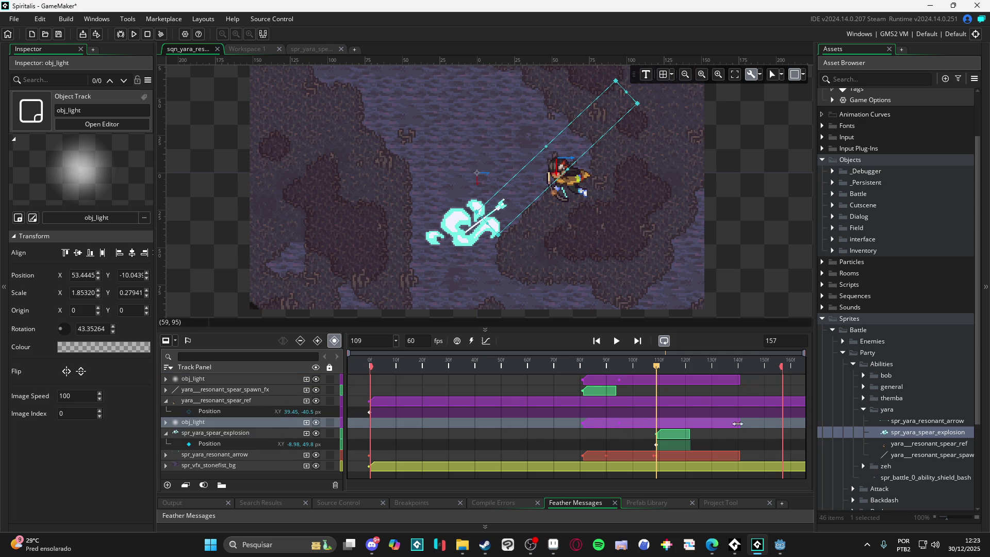
mouse_move(739, 422)
left_mouse_down()
mouse_move(641, 422)
mouse_move(671, 429)
mouse_move(659, 423)
left_mouse_up()
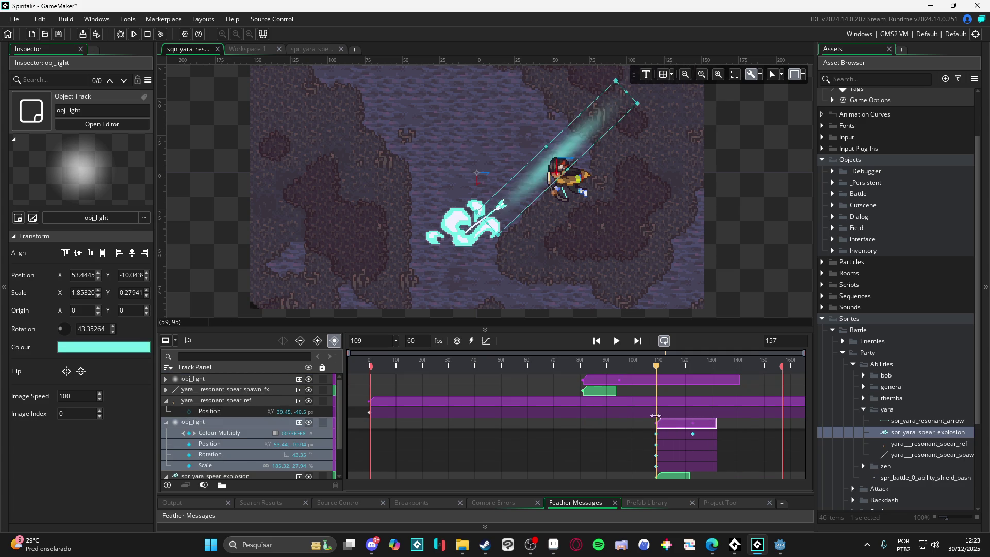
Delete the light's Scale animation and place it on the explosion with 90° rotation, Y 37.5.
left_click(657, 367)
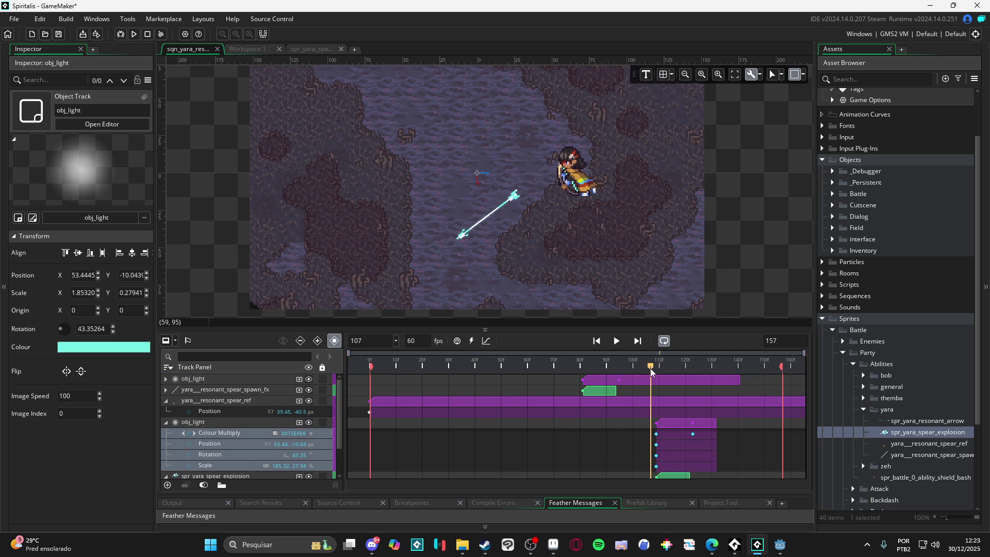
left_click(239, 467)
key("Delete")
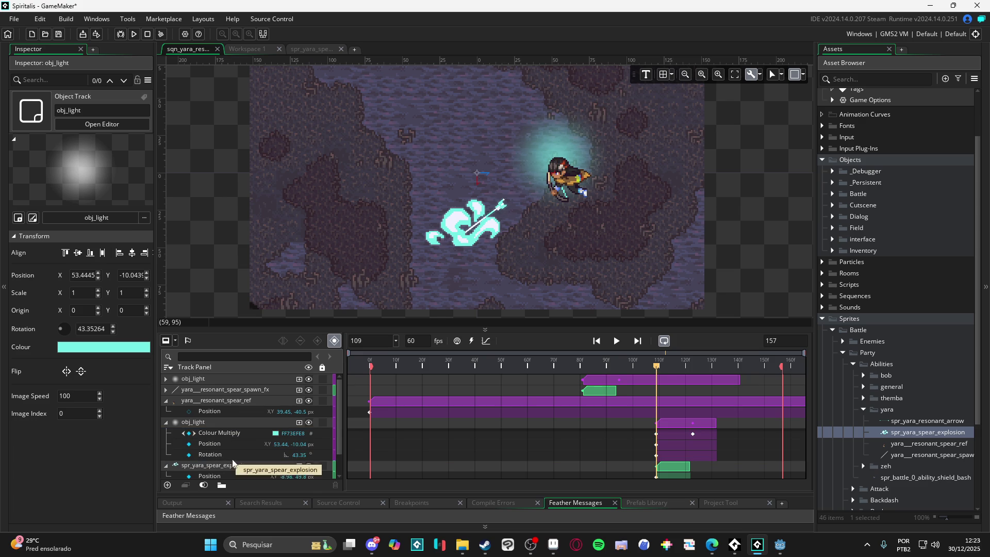
left_click_drag(564, 143, 486, 230)
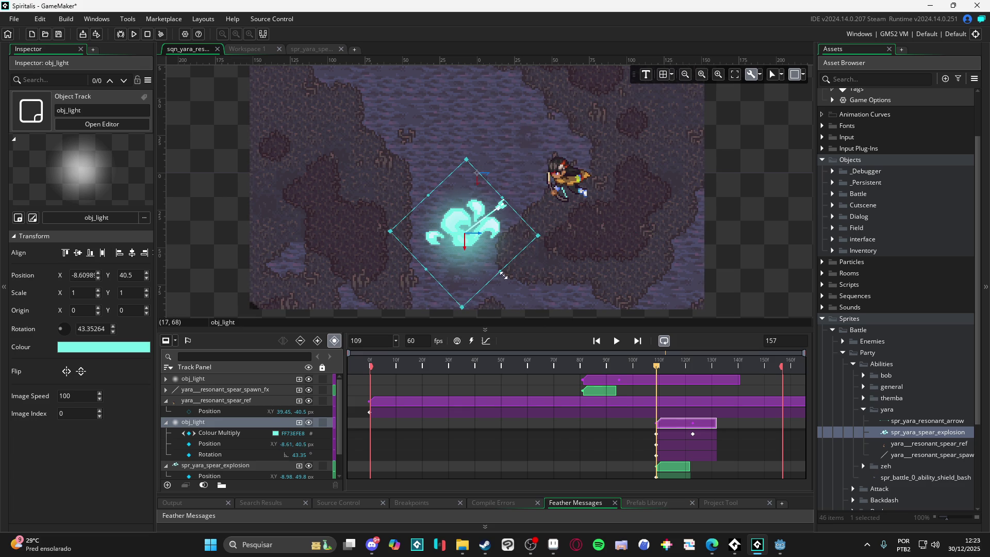
left_click_drag(507, 273, 513, 215)
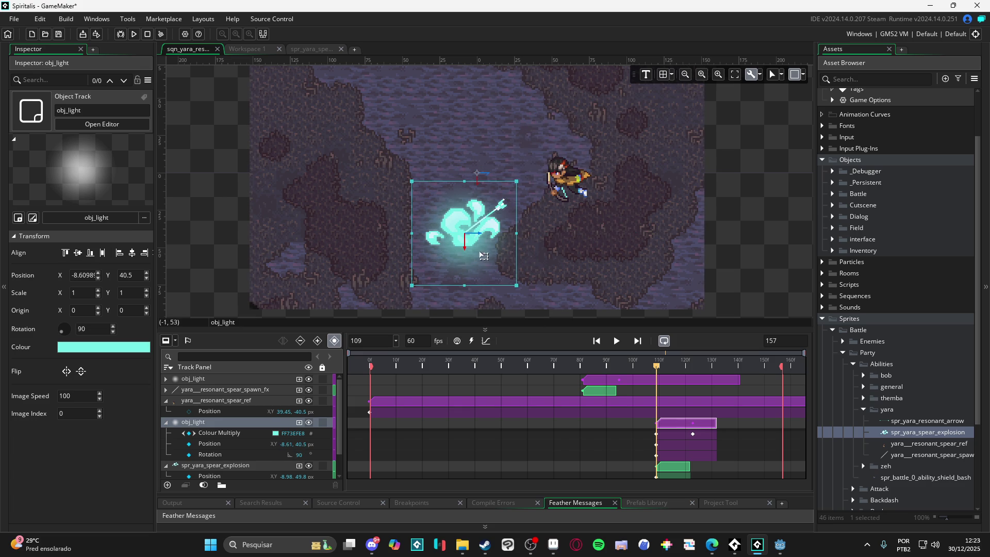
left_click_drag(482, 256, 481, 252)
Replay the sequence from frame 0 to check the glow and collapse the expanded tracks.
mouse_move(659, 368)
left_mouse_down()
mouse_move(691, 375)
mouse_move(369, 386)
left_mouse_up()
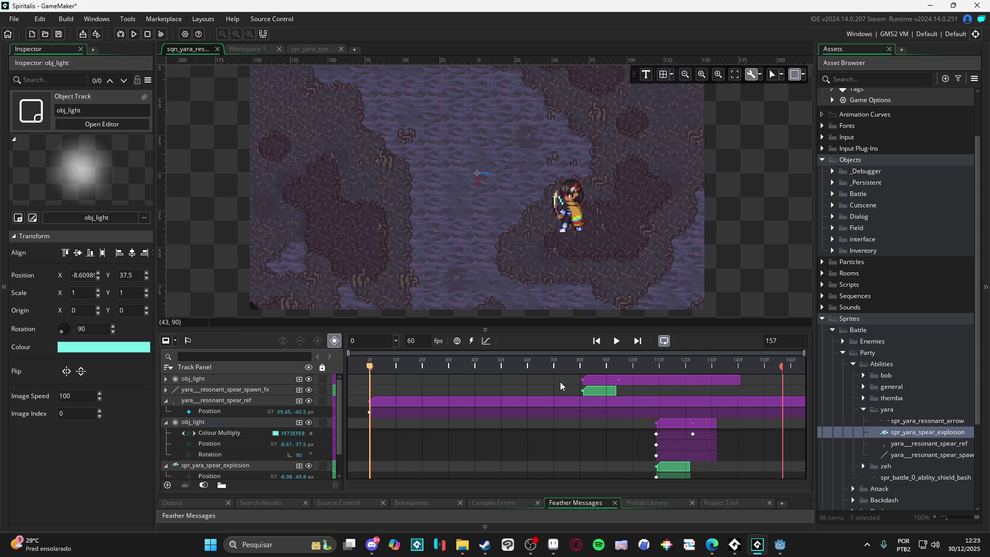
key("space")
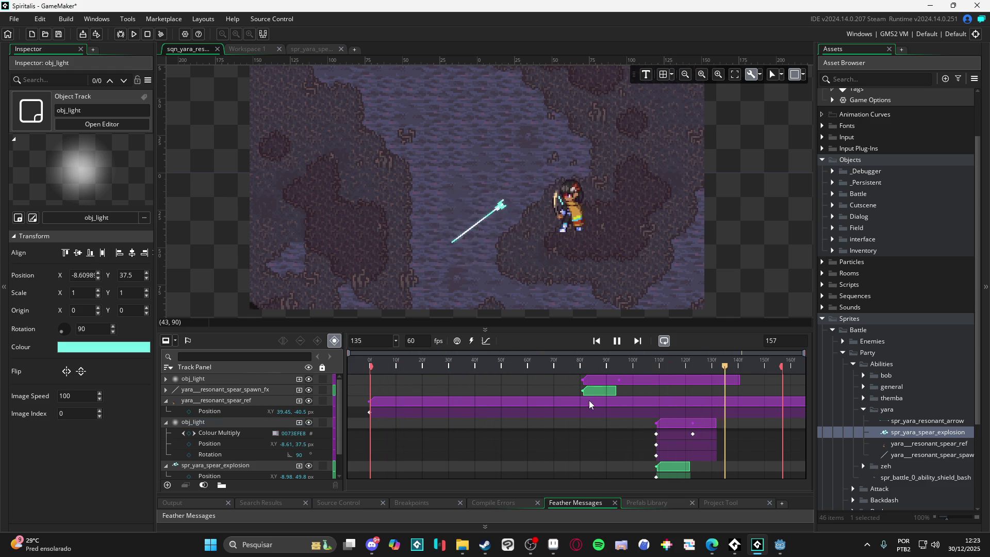
left_click(165, 398)
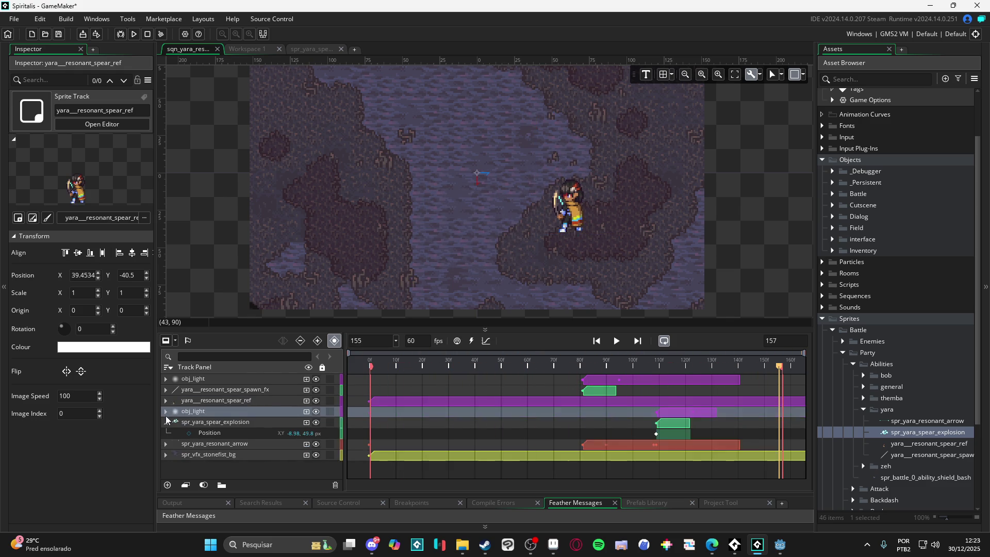
left_click(205, 380)
left_click(226, 249)
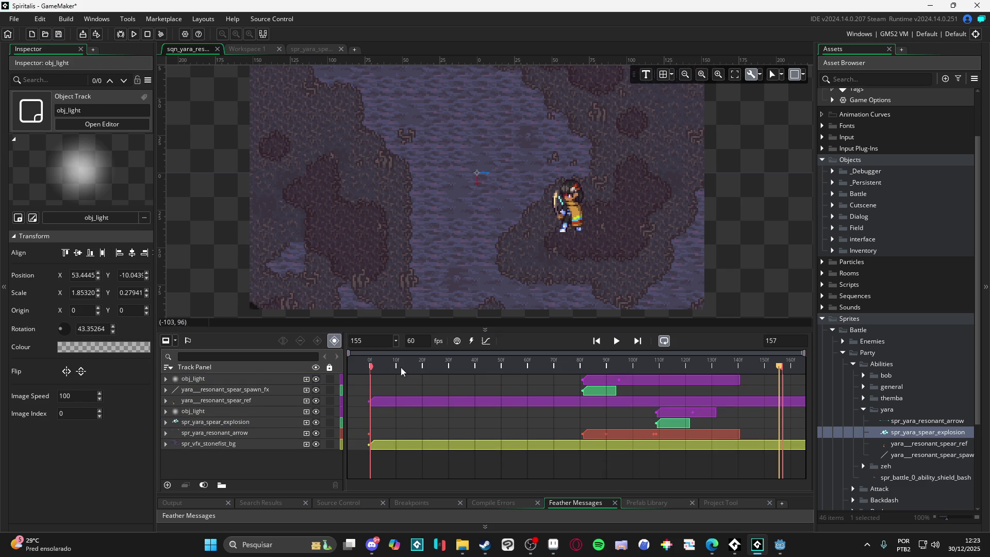
key("space")
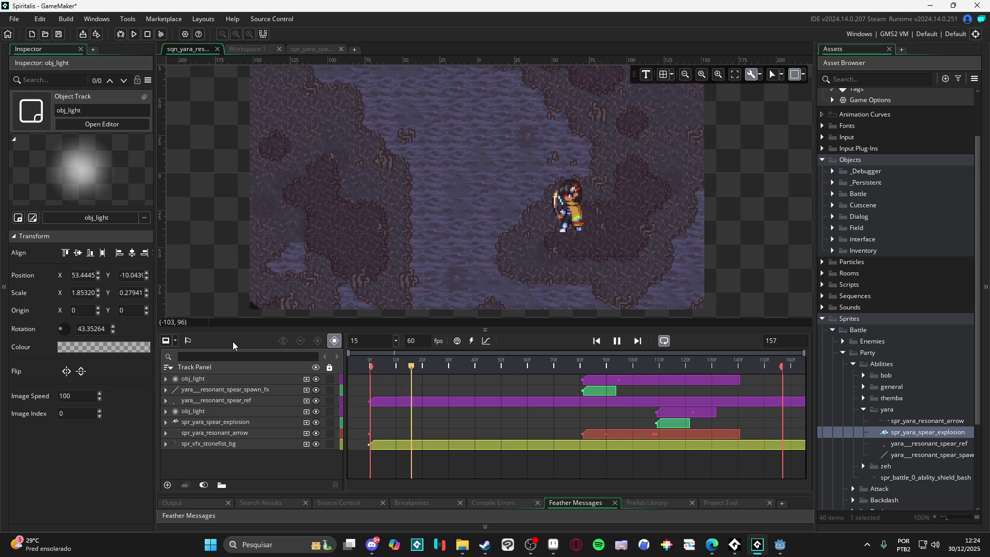
left_click(618, 342)
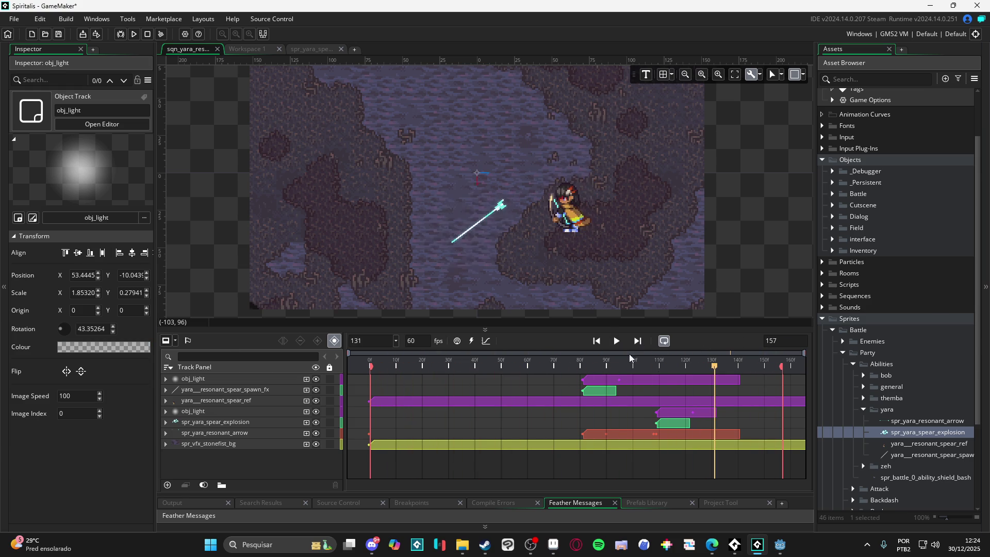
left_click_drag(685, 366, 629, 361)
mouse_move(642, 356)
left_mouse_down()
mouse_move(669, 354)
mouse_move(655, 358)
left_mouse_up()
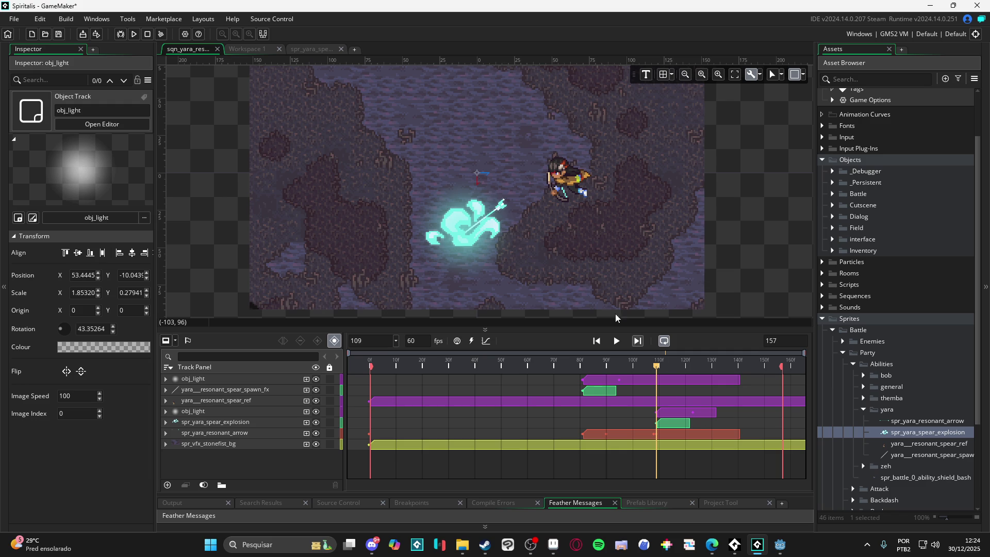
left_click(503, 212)
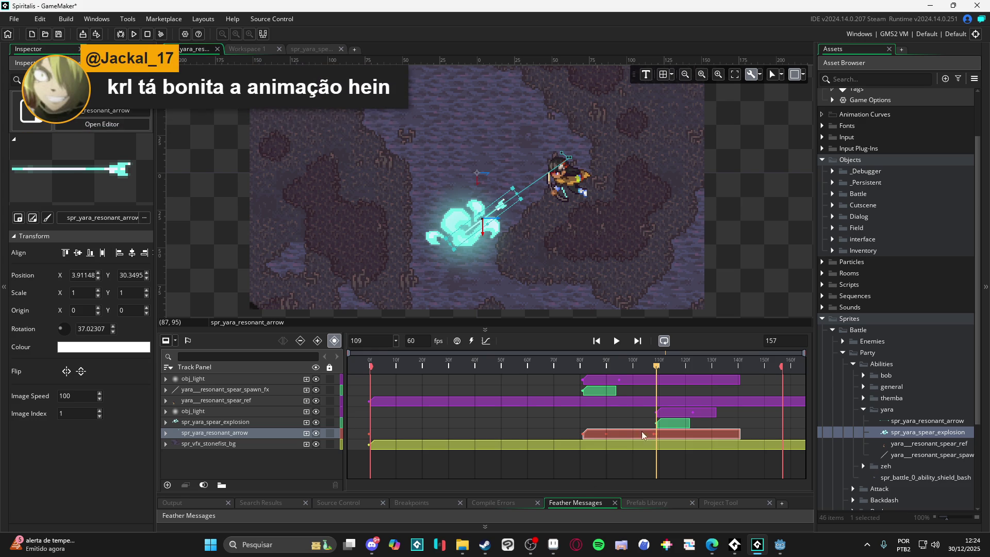
left_click(616, 341)
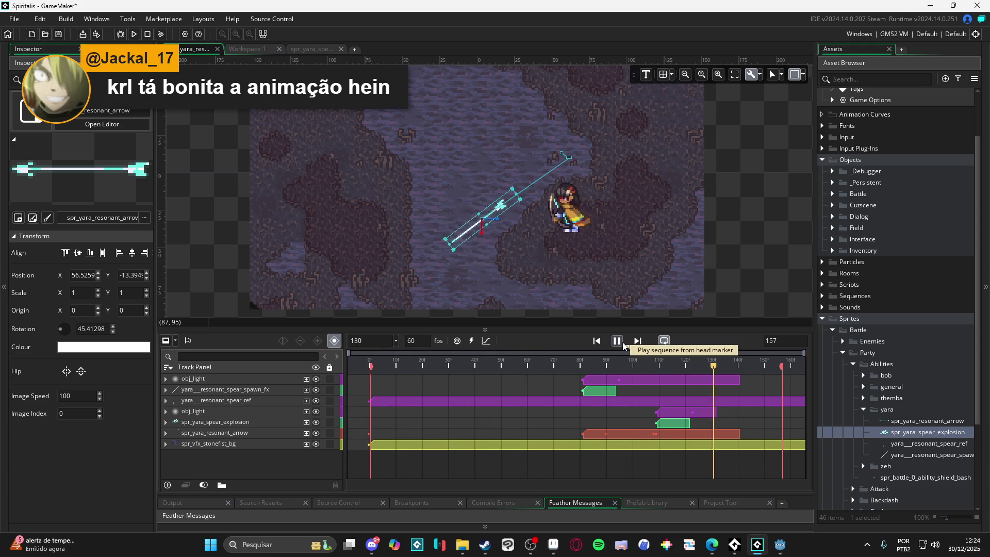
left_click(623, 342)
left_click(596, 340)
left_click(617, 341)
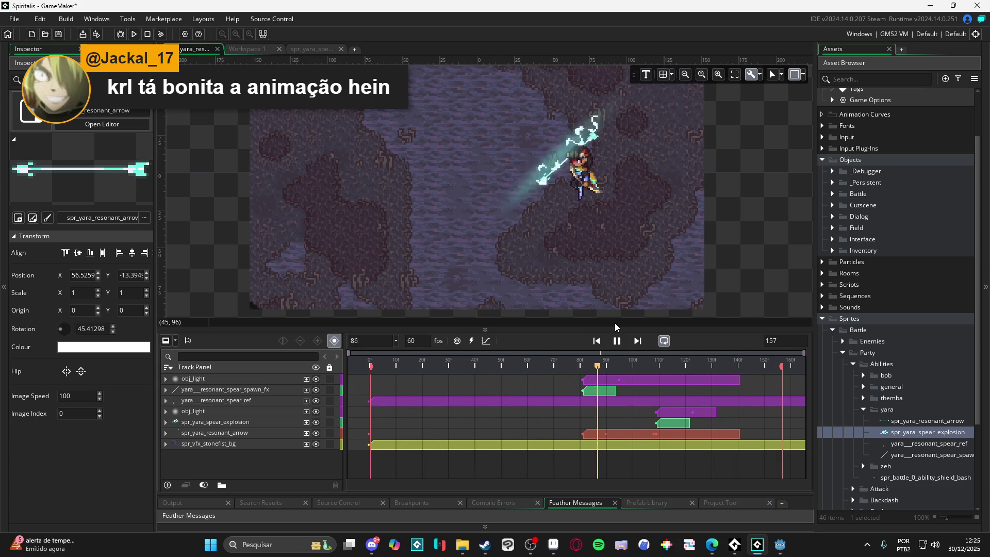
key("space")
left_click_drag(646, 366, 652, 367)
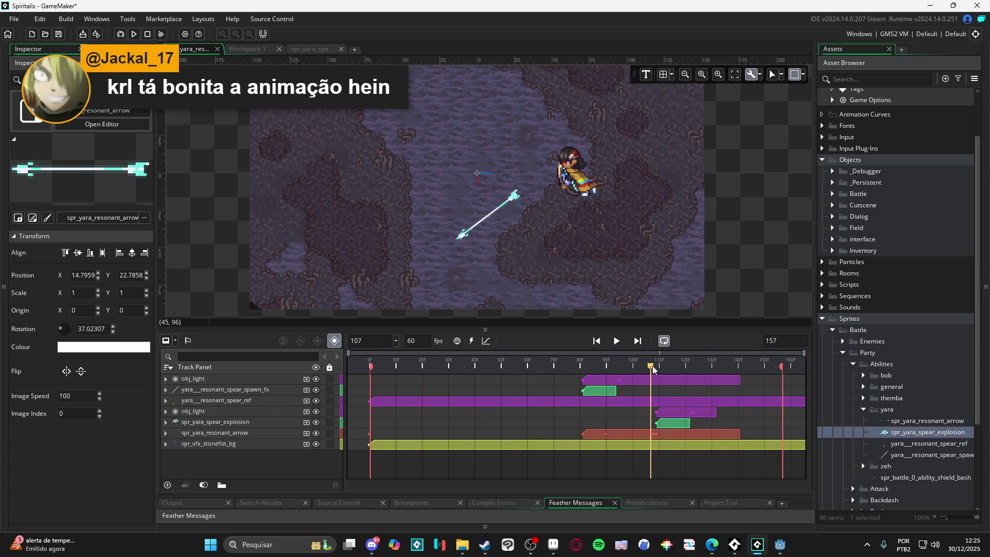
left_click(668, 425)
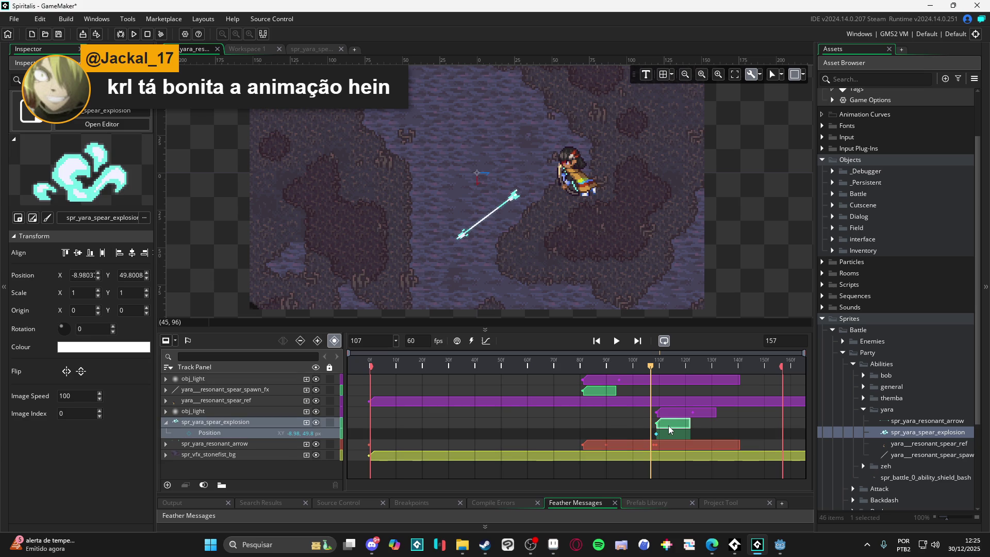
left_click(670, 412)
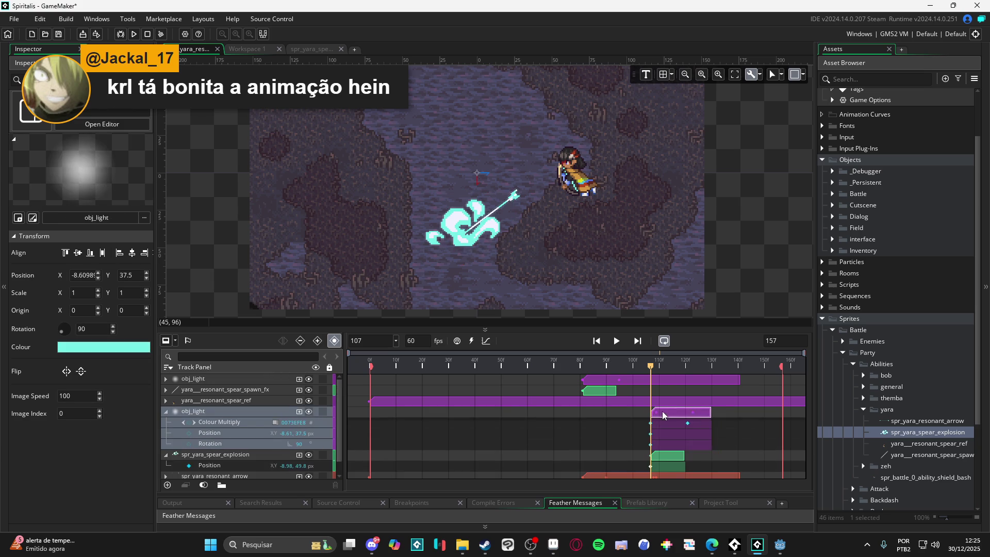
key("Home")
key("space")
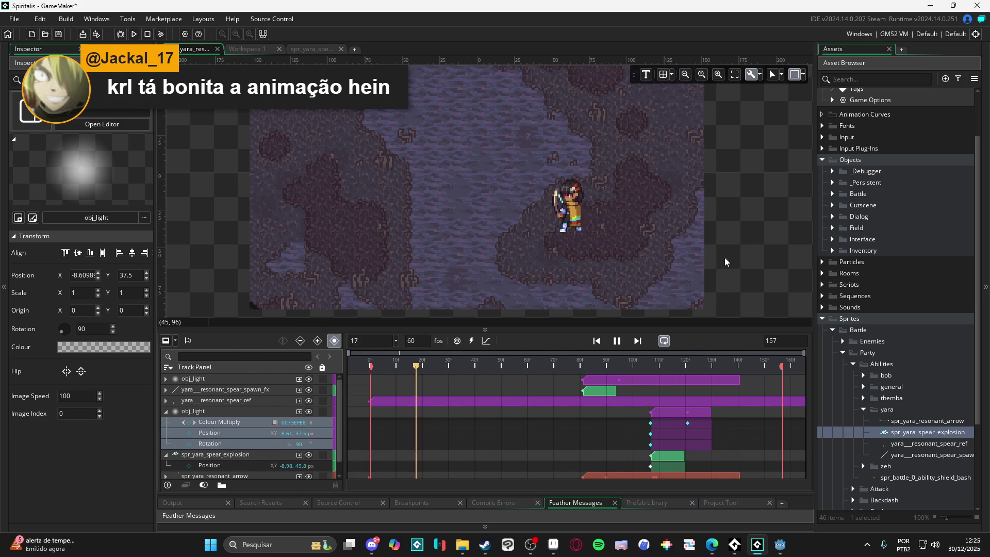
key("space")
left_click(165, 411)
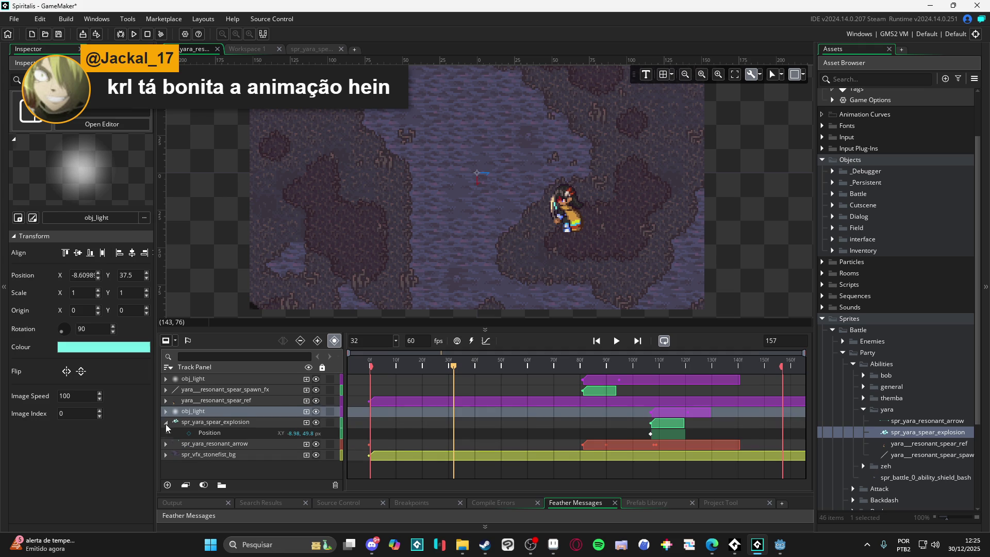
left_click(166, 421)
key("Home")
key("space")
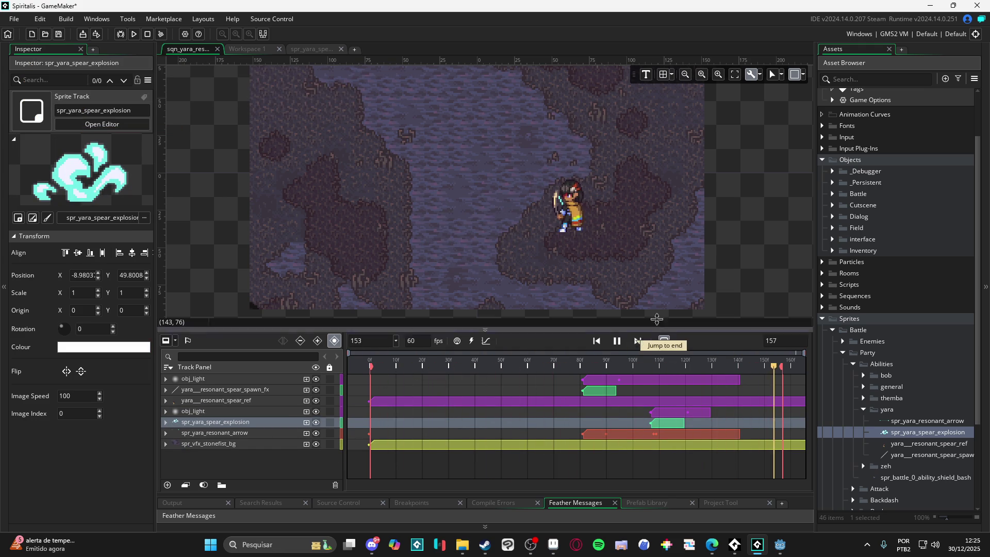
key("space")
left_click(209, 444)
left_click(616, 340)
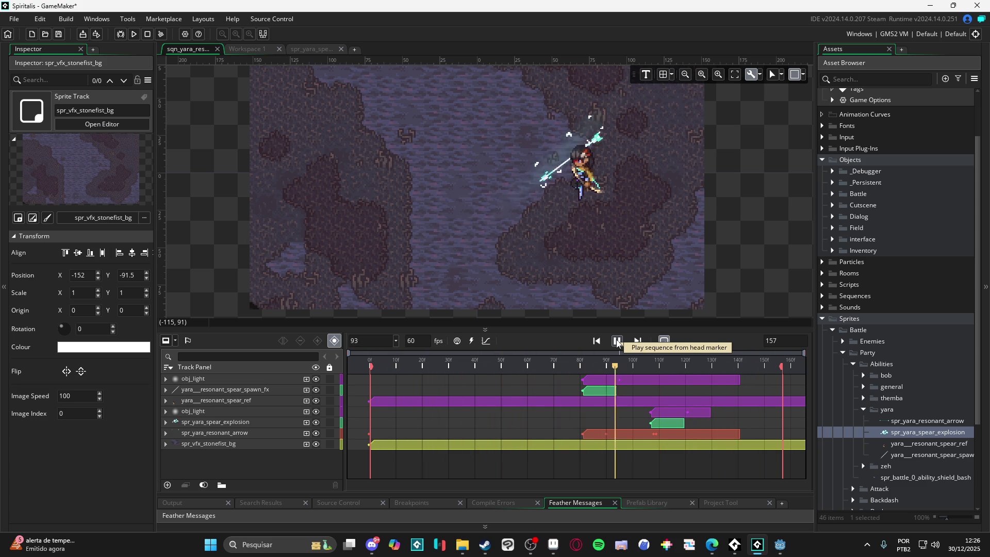
mouse_move(632, 364)
left_mouse_down()
mouse_move(580, 365)
mouse_move(687, 385)
mouse_move(667, 392)
left_mouse_up()
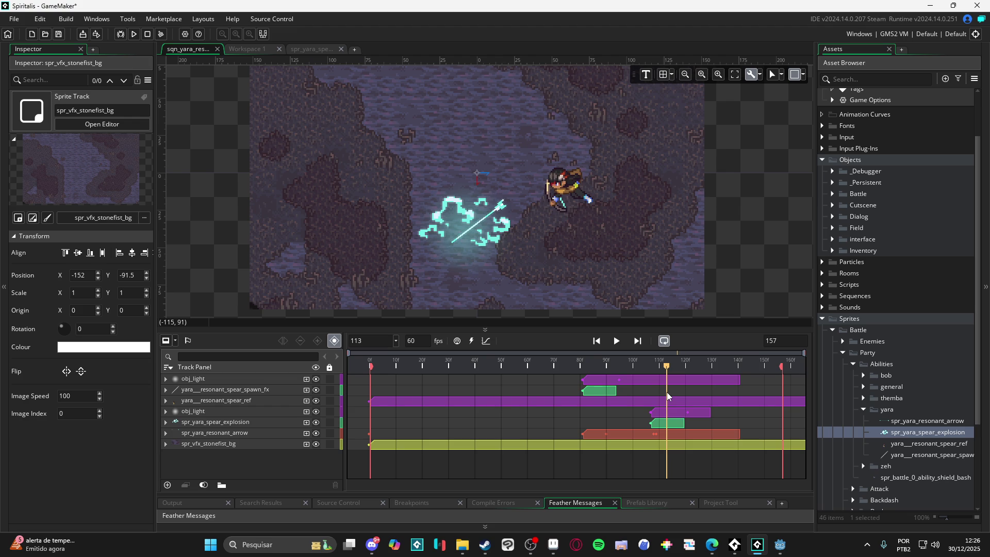
left_click_drag(666, 392, 348, 373)
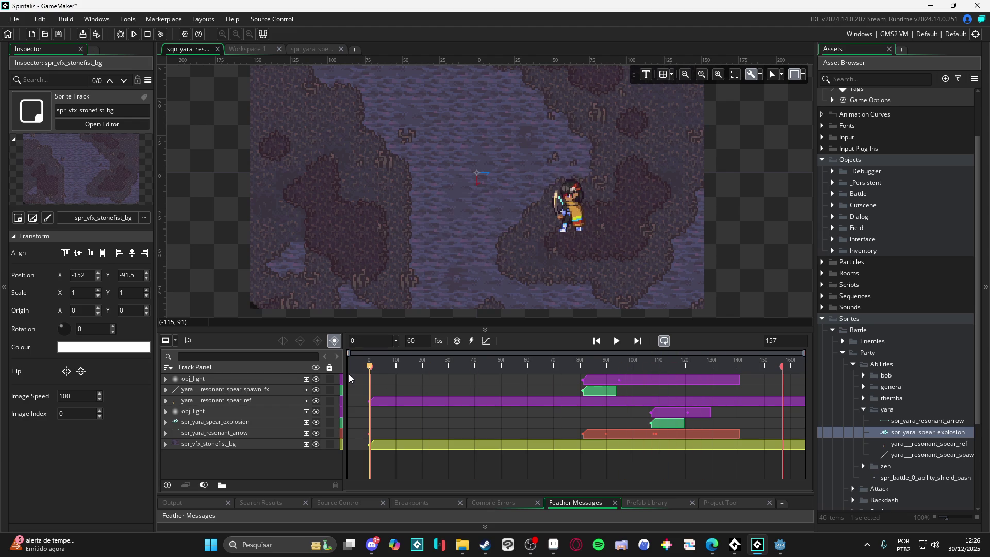
left_click(617, 341)
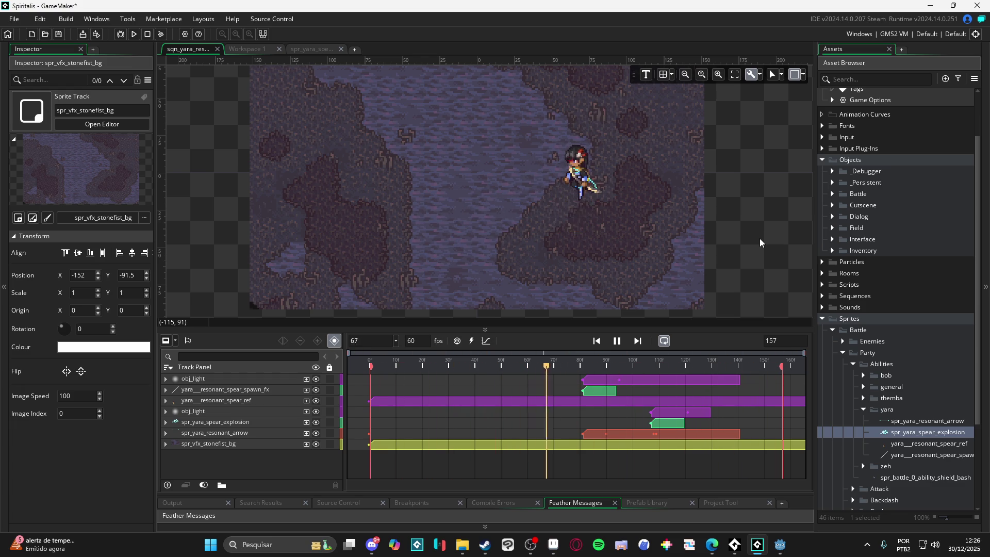
left_click(616, 340)
Give the resonant arrow a Colour Multiply track with its first keyframe at frame 141.
left_click(667, 365)
mouse_move(672, 364)
left_mouse_down()
mouse_move(736, 385)
mouse_move(729, 402)
mouse_move(782, 436)
left_mouse_up()
left_click(736, 439)
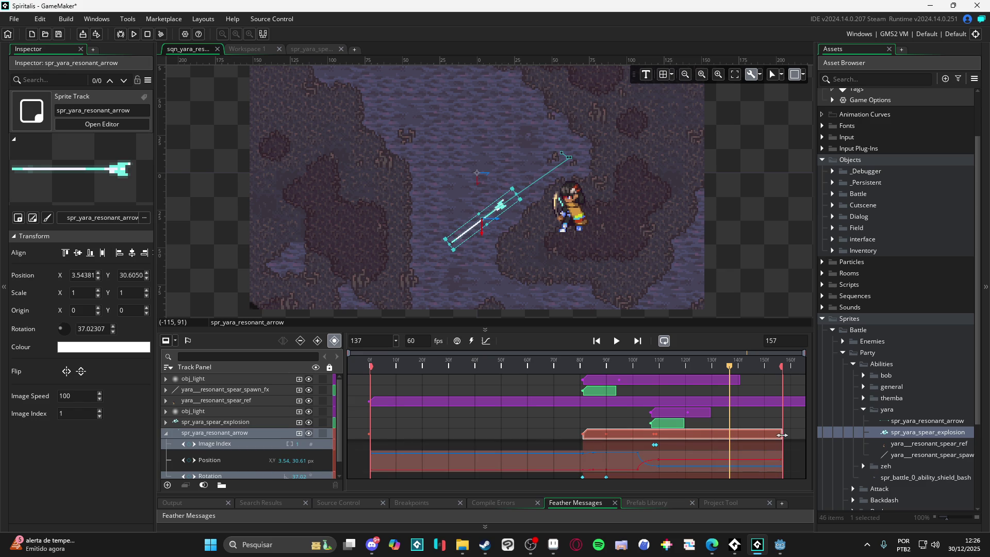
mouse_move(729, 369)
left_mouse_down()
mouse_move(754, 369)
mouse_move(740, 373)
left_mouse_up()
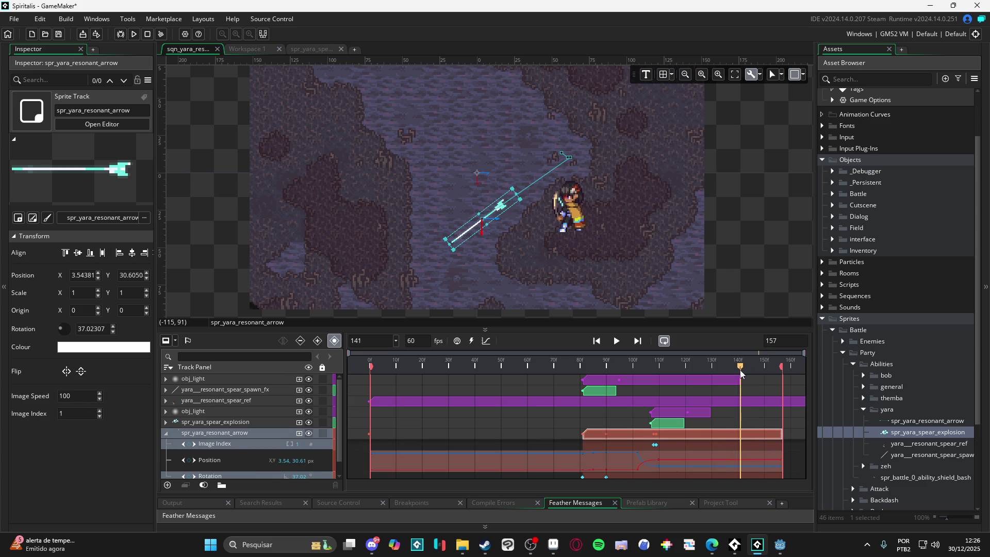
left_click(300, 433)
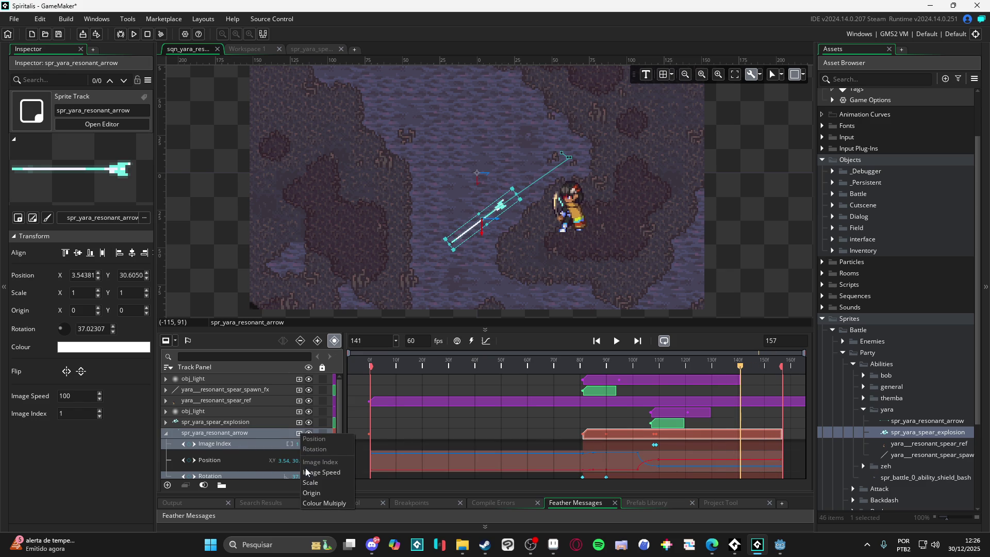
left_click(332, 502)
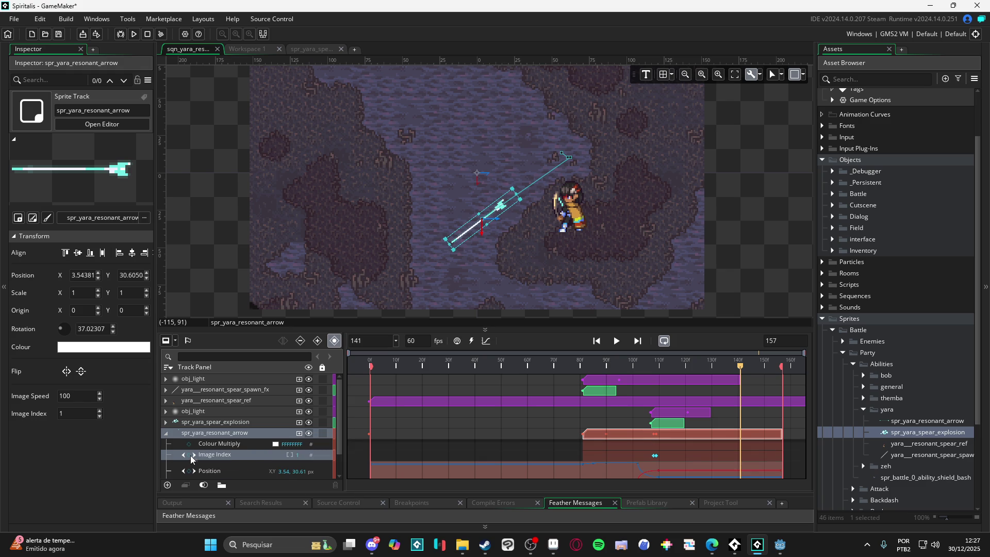
key("ctrl+z")
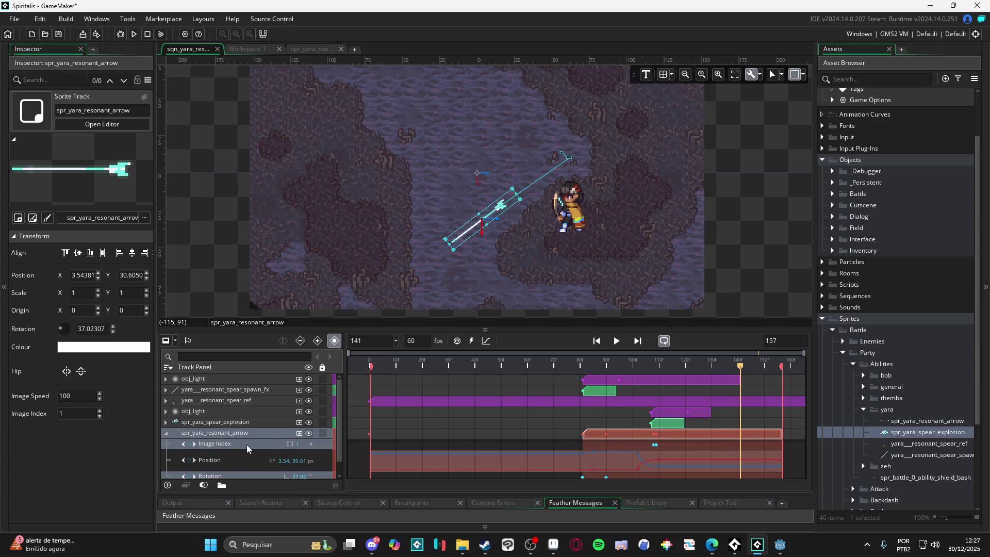
left_click(299, 434)
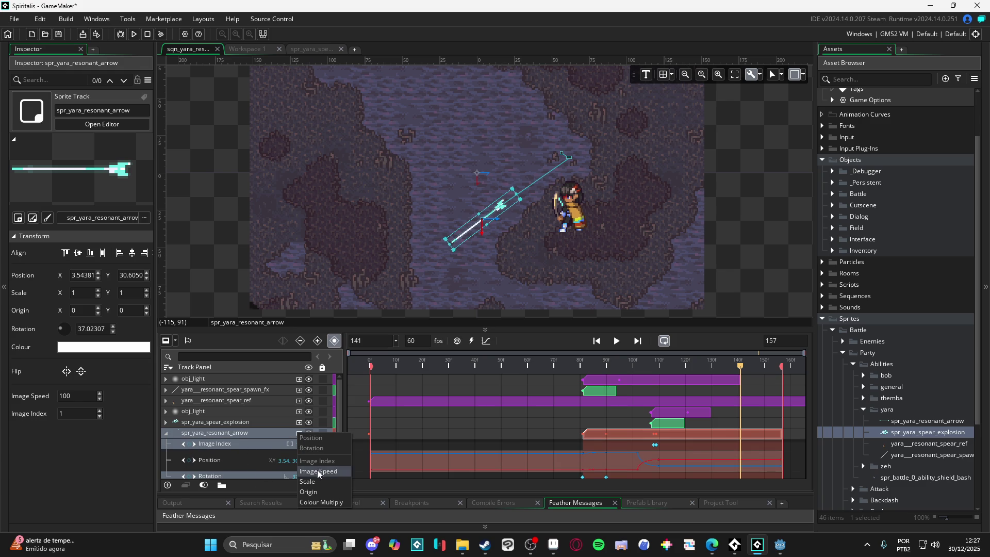
left_click(330, 501)
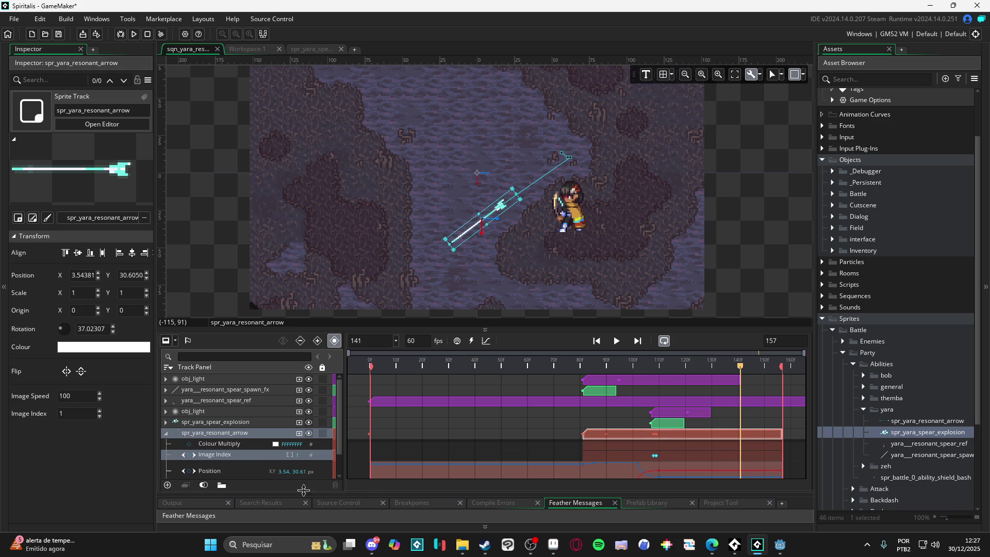
left_click(190, 445)
left_click_drag(739, 367, 783, 372)
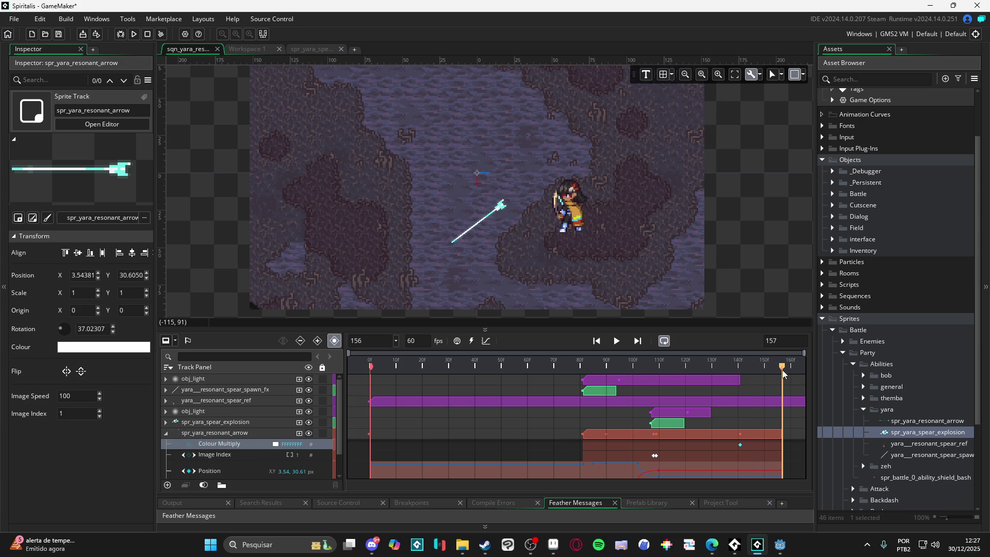
Set the arrow's Colour Multiply alpha to 0 and replay the sequence from the start.
left_click(275, 443)
left_click_drag(233, 126, 204, 123)
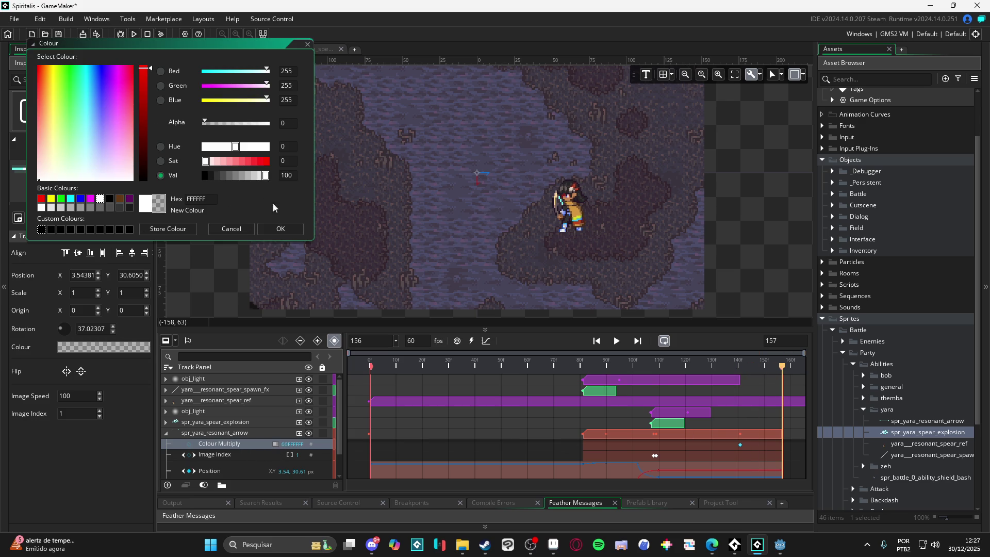
left_click(283, 229)
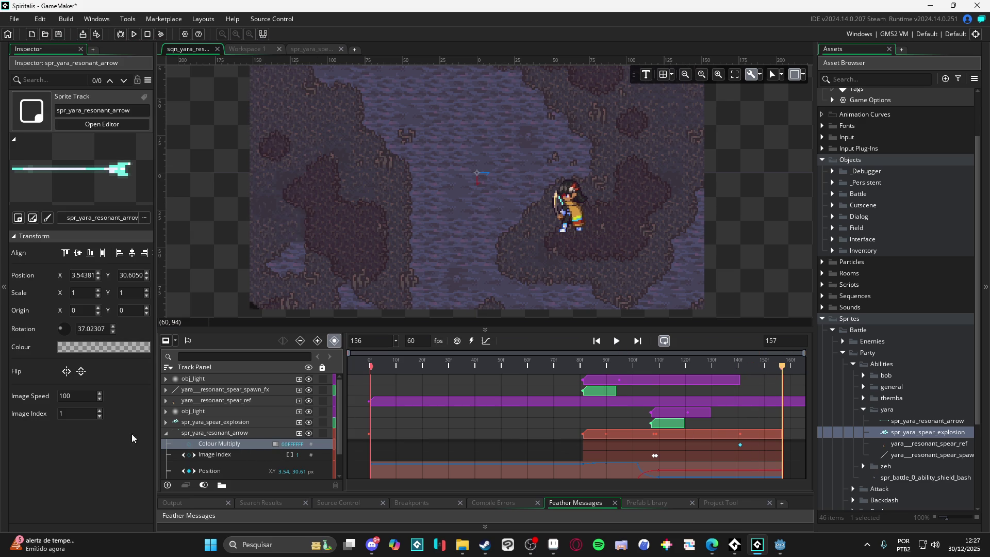
scroll(232, 432, "down", 2)
left_click(206, 473)
key("Home")
left_click(616, 342)
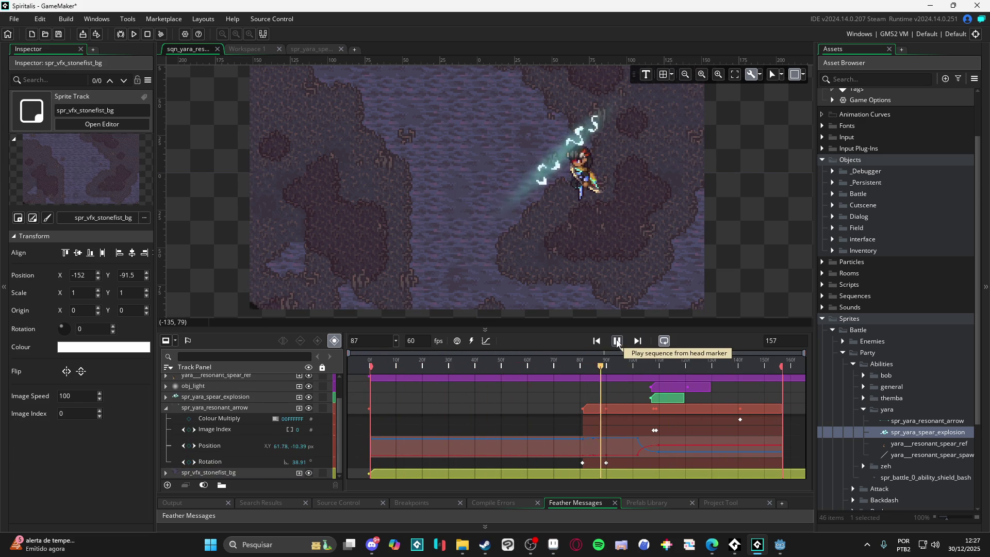
left_click(617, 340)
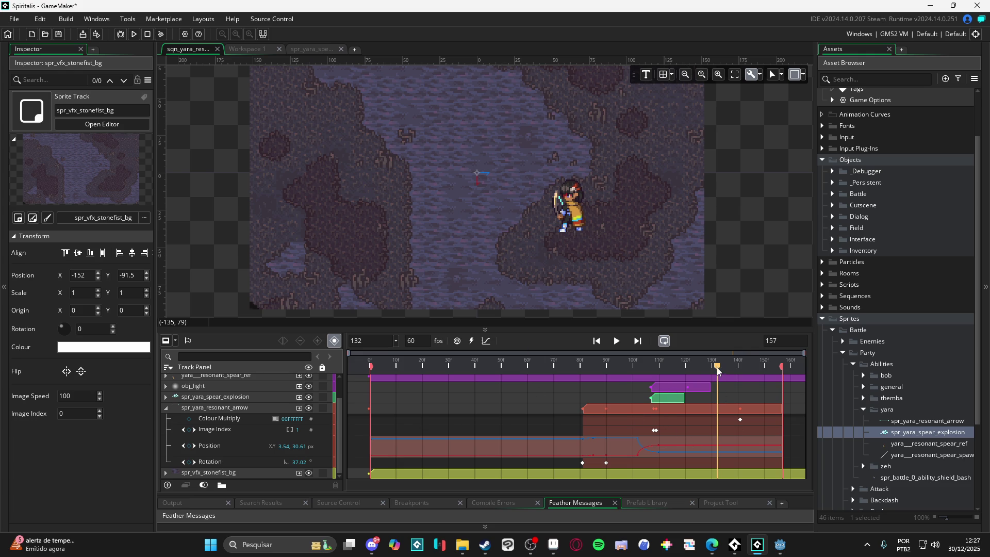
Add a Colour Multiply key at frame 156 and set the frame-141 key's alpha to 255.
left_click_drag(717, 367, 737, 411)
left_click(740, 420)
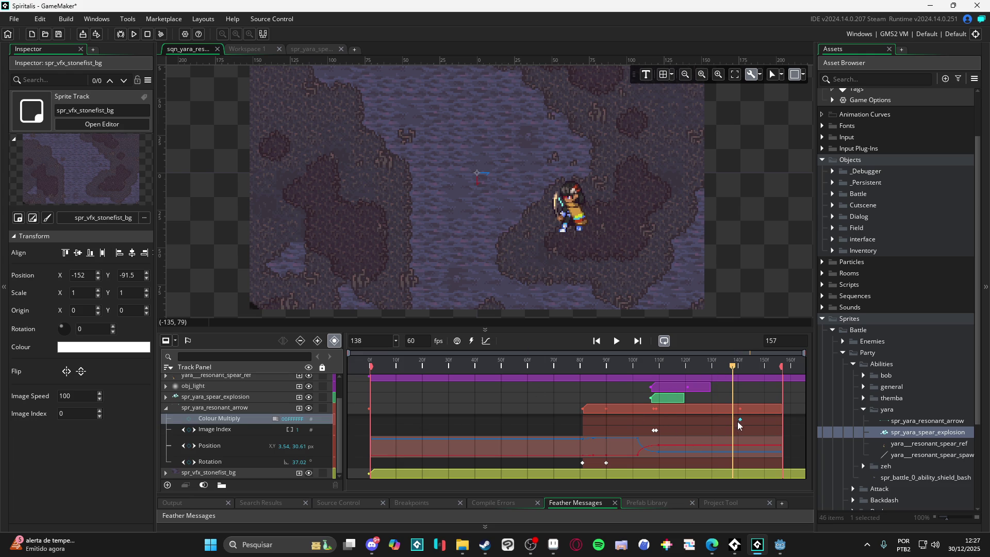
left_click_drag(734, 367, 784, 380)
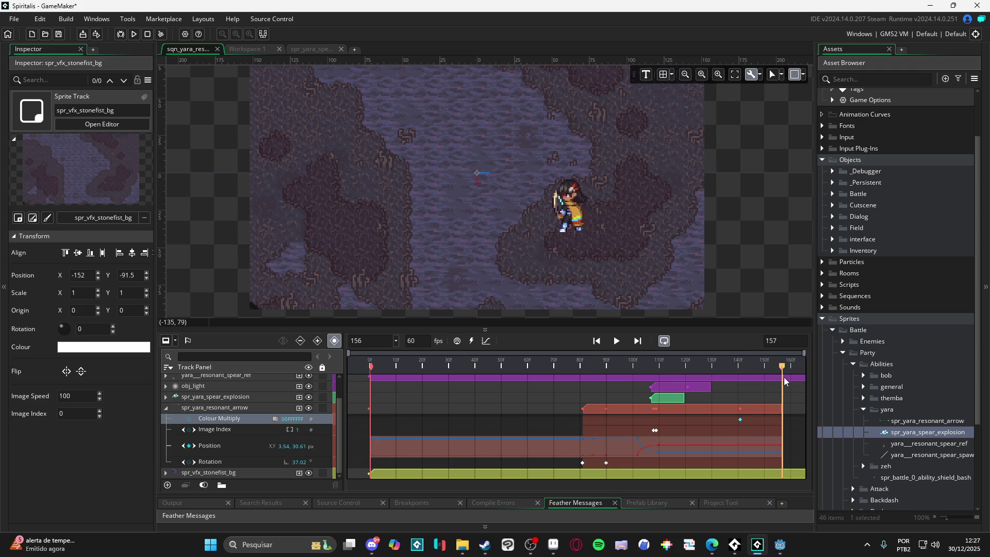
left_click(188, 419)
left_click(276, 419)
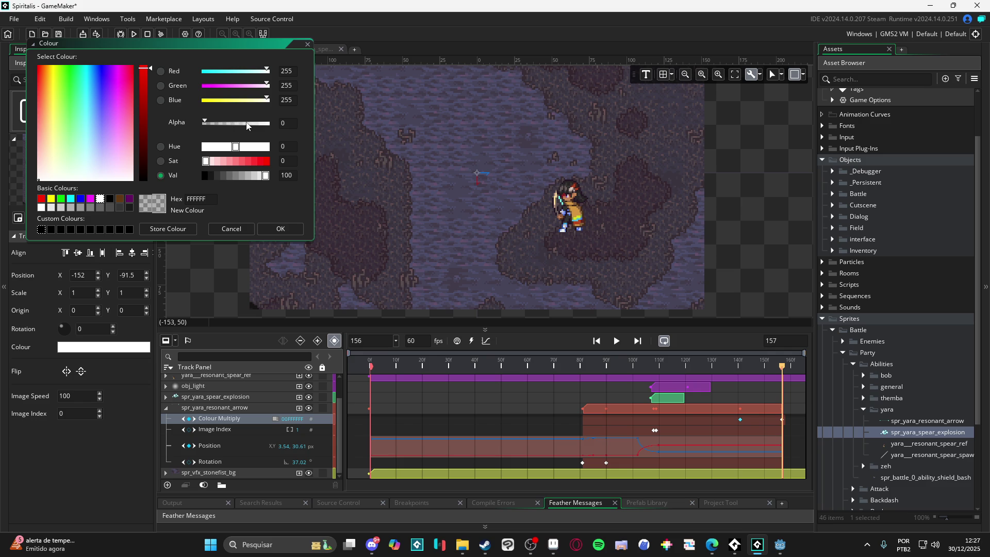
left_click(266, 123)
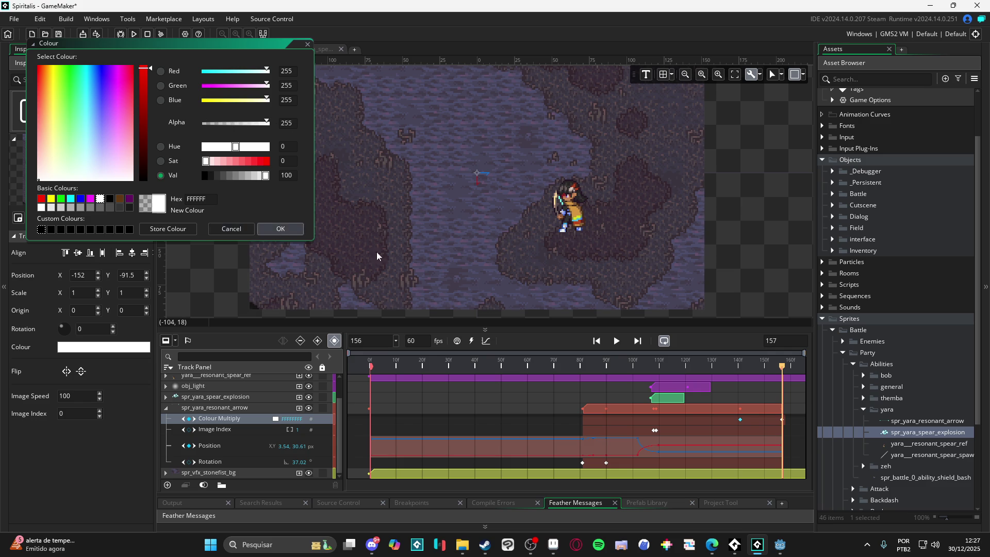
left_click(280, 229)
Replay the sequence to watch the arrow fade out, then show its Position track as curves.
left_click_drag(743, 366, 731, 367)
key("space")
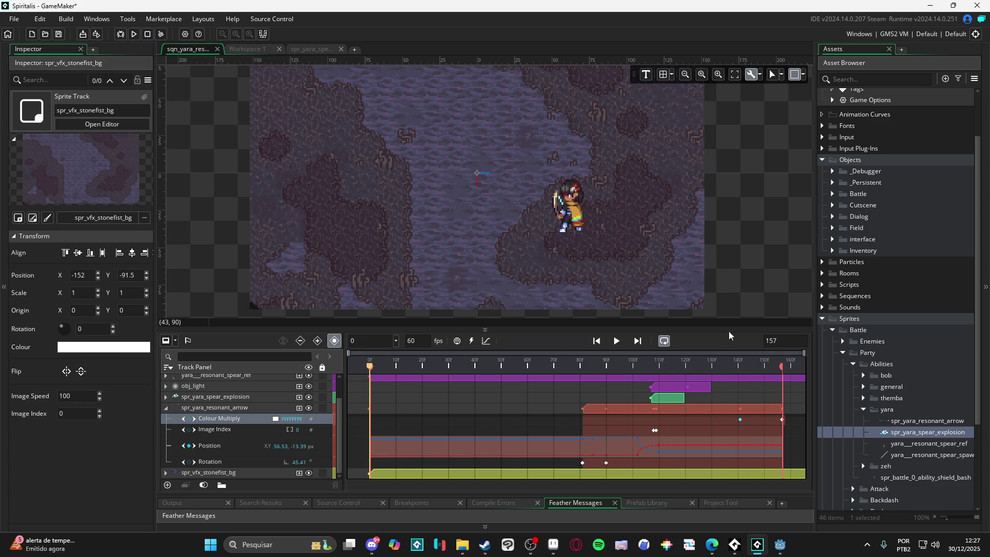
left_click(616, 341)
left_click(618, 341)
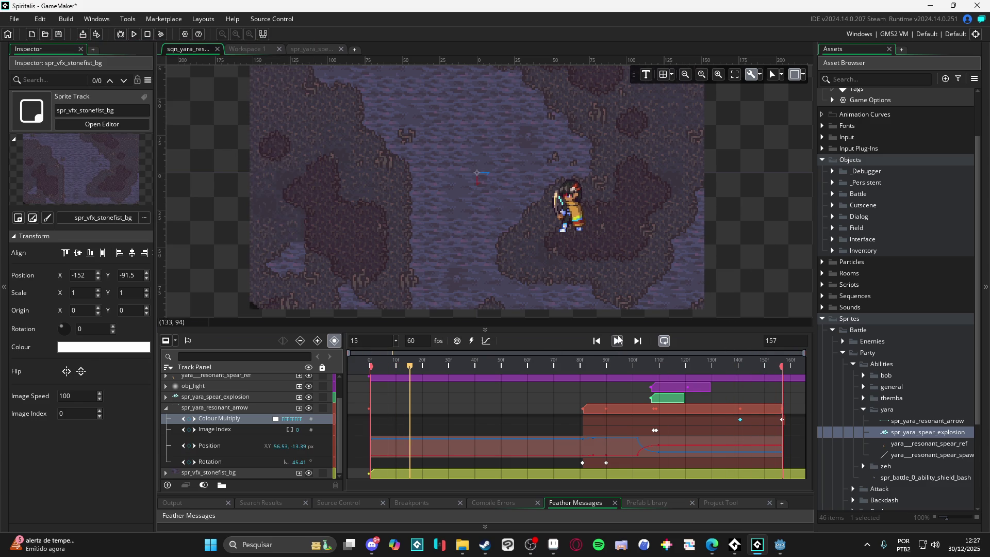
left_click(617, 341)
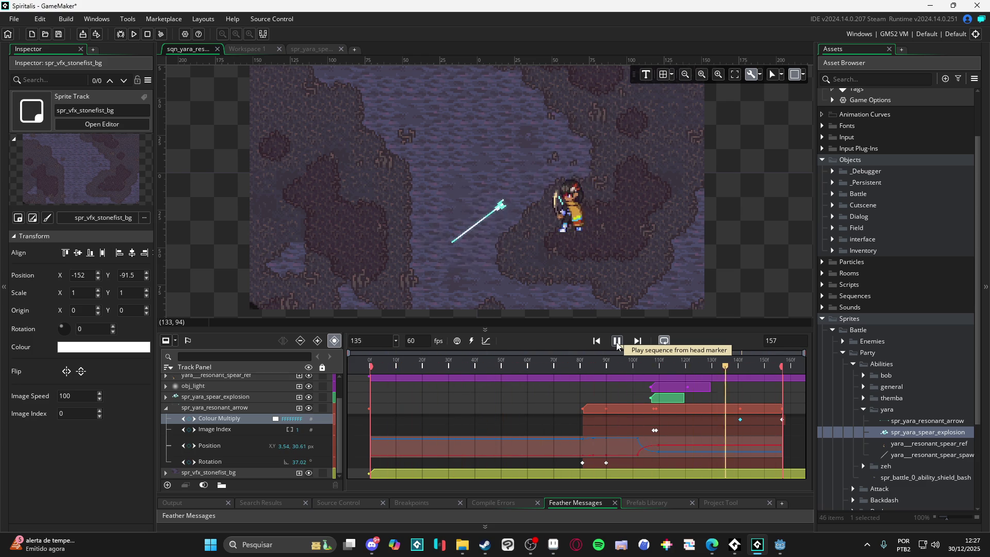
left_click(617, 343)
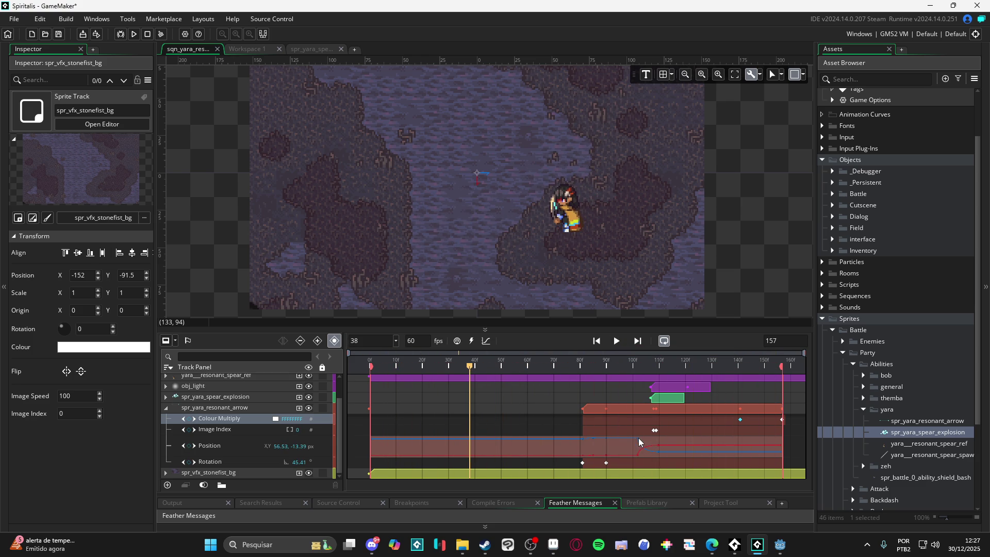
left_click(639, 442)
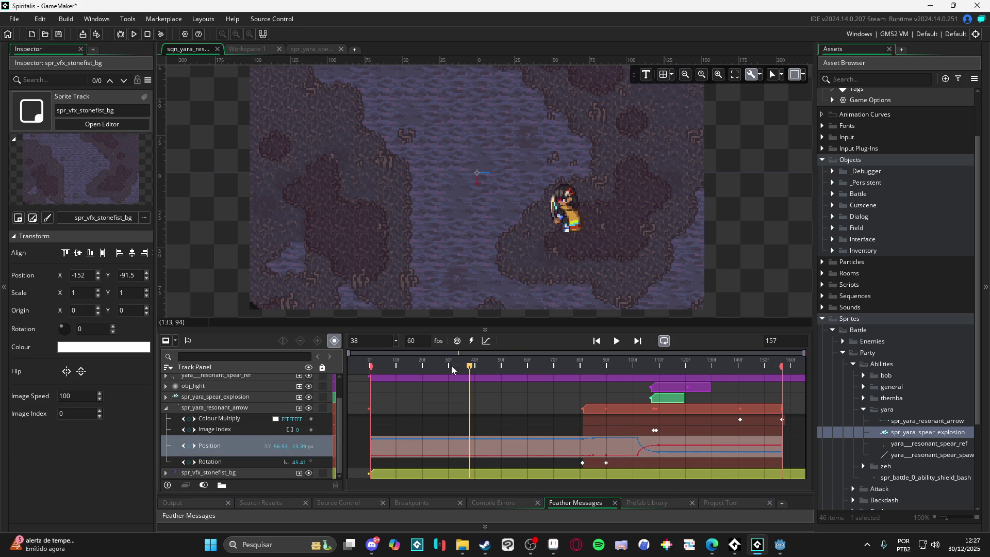
left_click(486, 343)
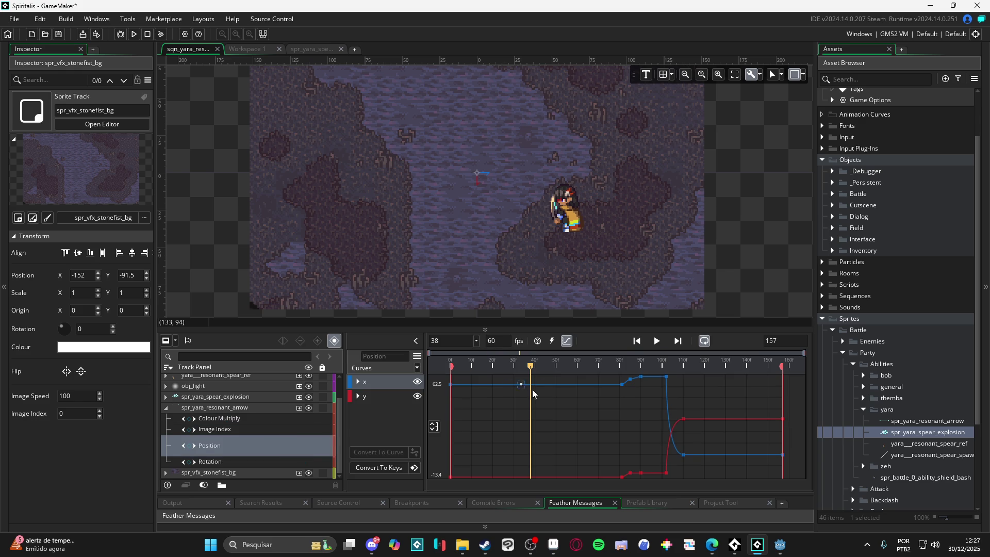
Move the sixth key of the arrow's x position curve from 0.701 to 0.67.
left_click(665, 377)
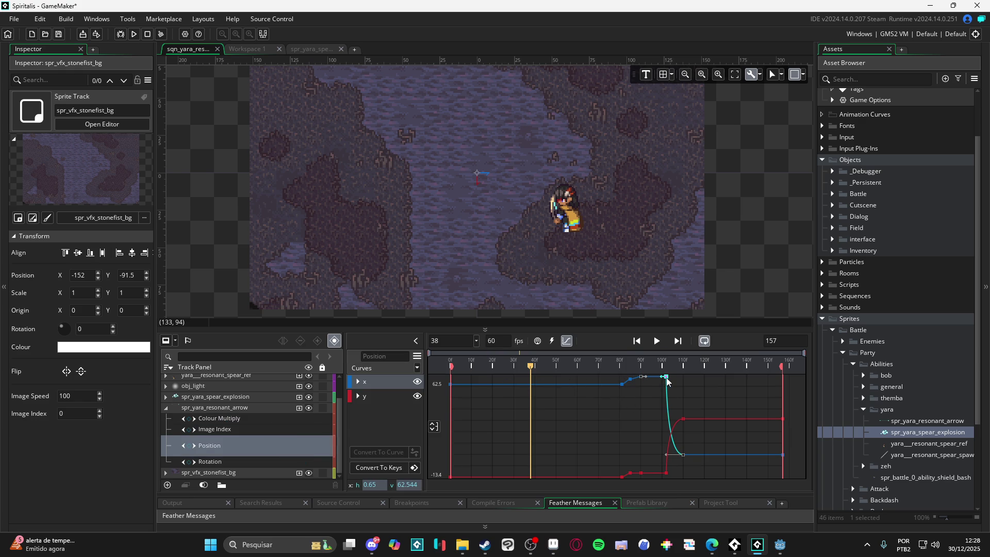
left_click(358, 381)
scroll(353, 429, "down", 2)
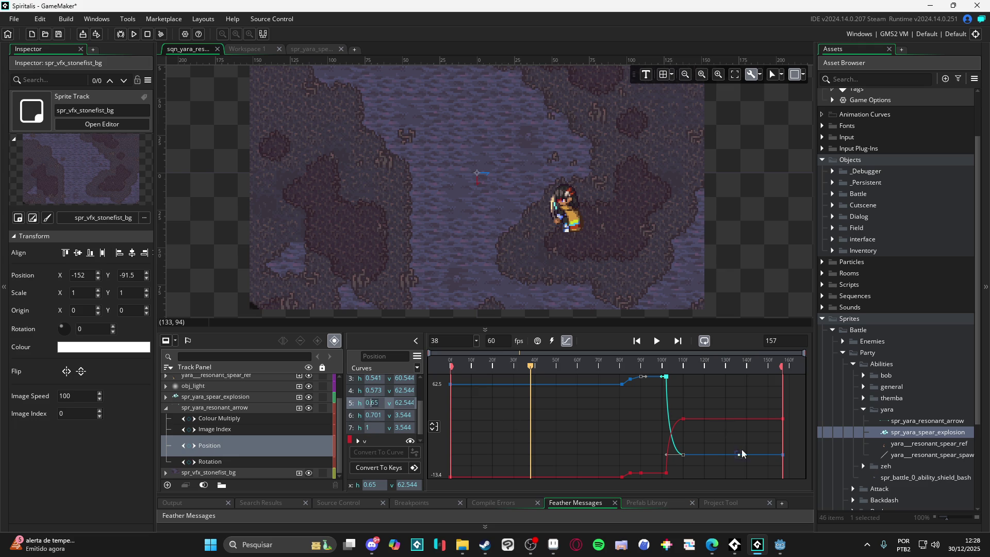
left_click(683, 455)
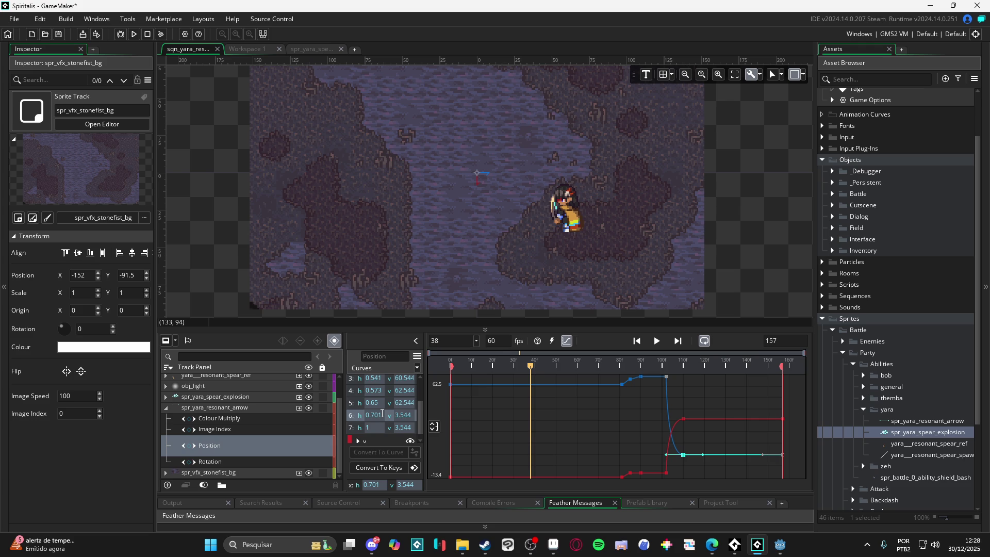
left_click(373, 413)
type("0.67")
key("Return")
Change the sixth y position key to 0.67 as well and play back the motion.
left_click(684, 419)
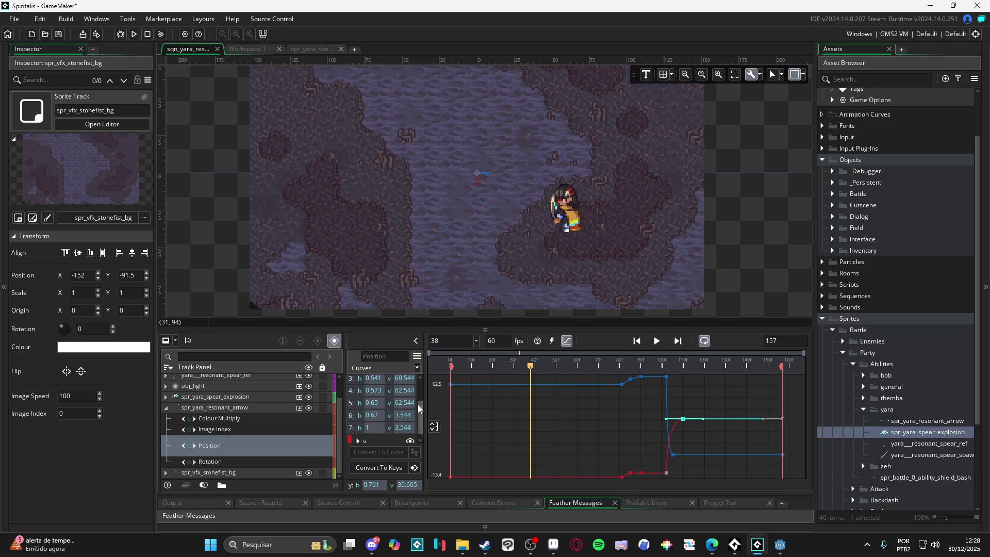
scroll(369, 435, "down", 1)
left_click(361, 437)
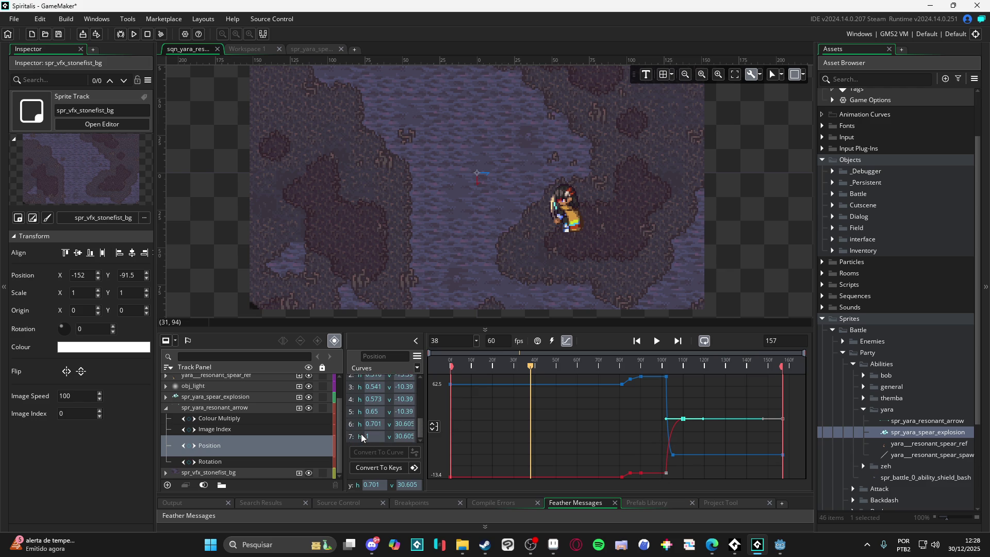
type("1")
left_click(357, 415)
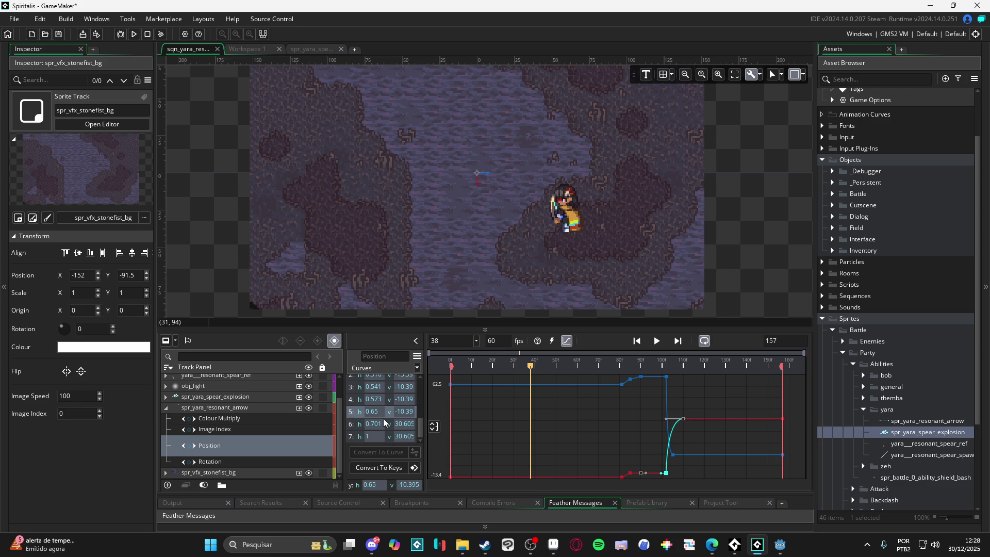
left_click(358, 427)
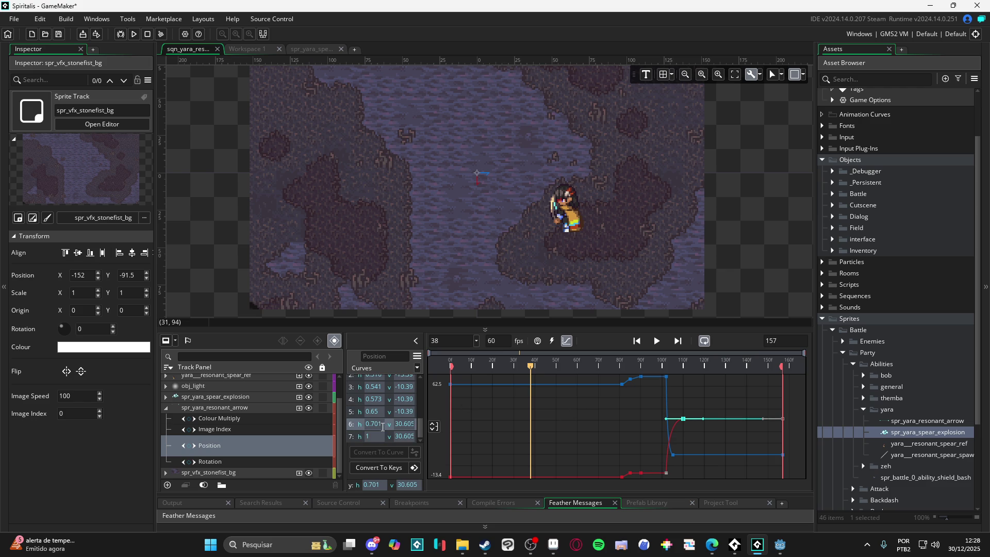
double_click(371, 429)
type("0.67")
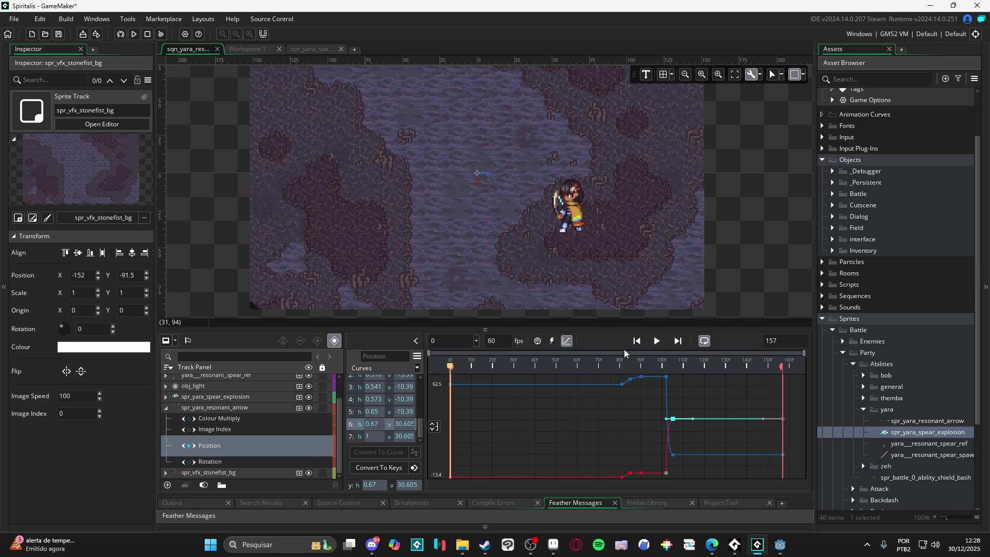
left_click(657, 341)
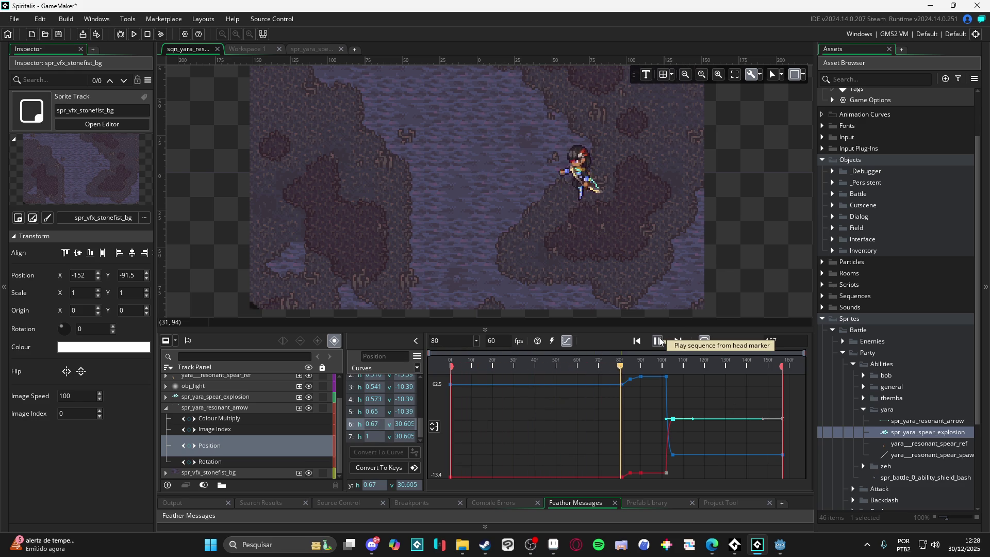
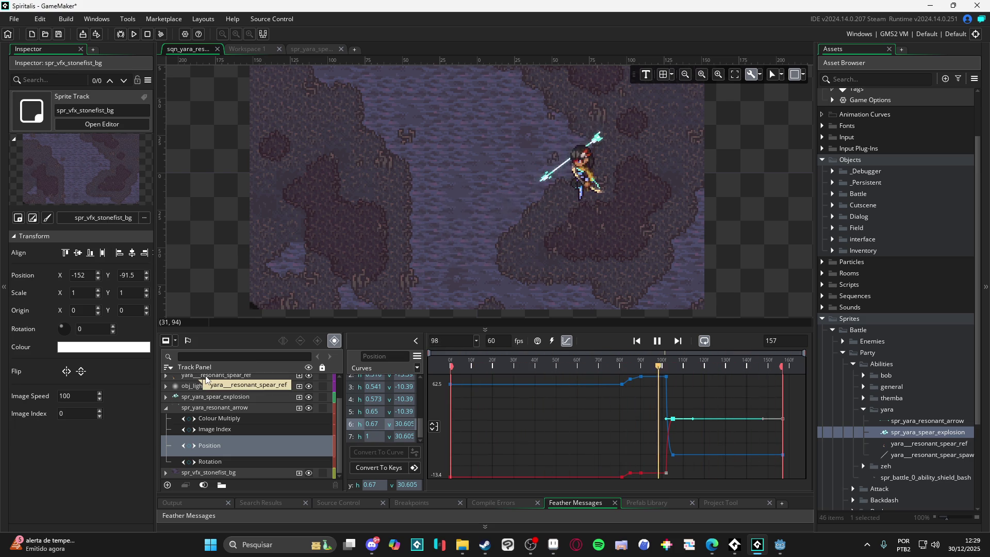
Stop the spear preview, collapse the arrow track and search the assets for 'light'.
key("space")
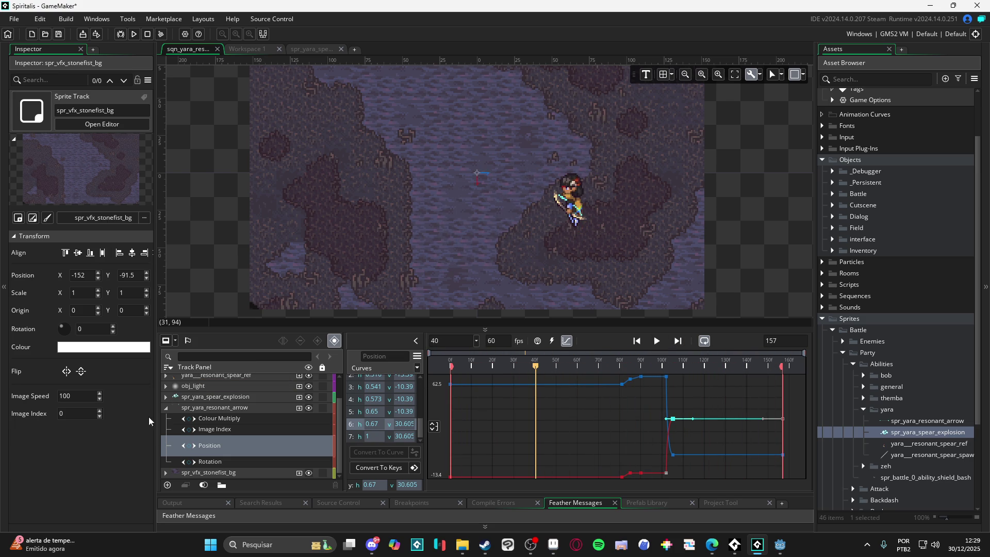
left_click(170, 410)
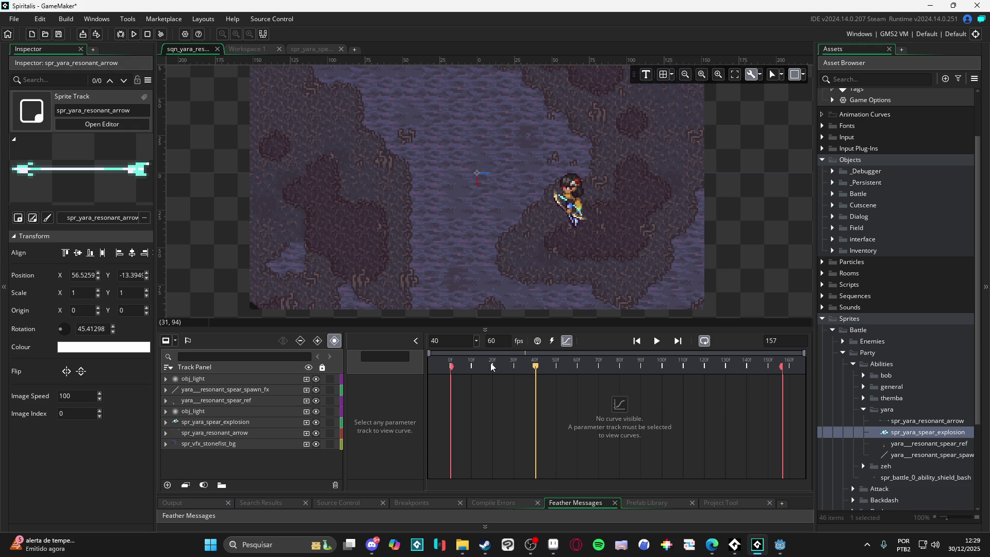
left_click(866, 83)
type("t")
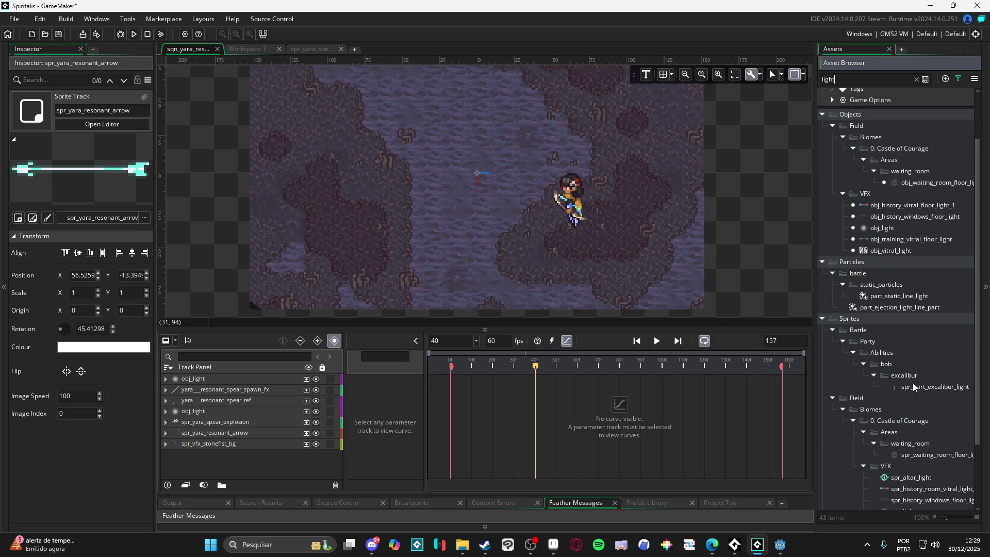
Find spr_part_excalibur_light among the Sprites VFX and add it to the sequence.
scroll(920, 390, "down", 3)
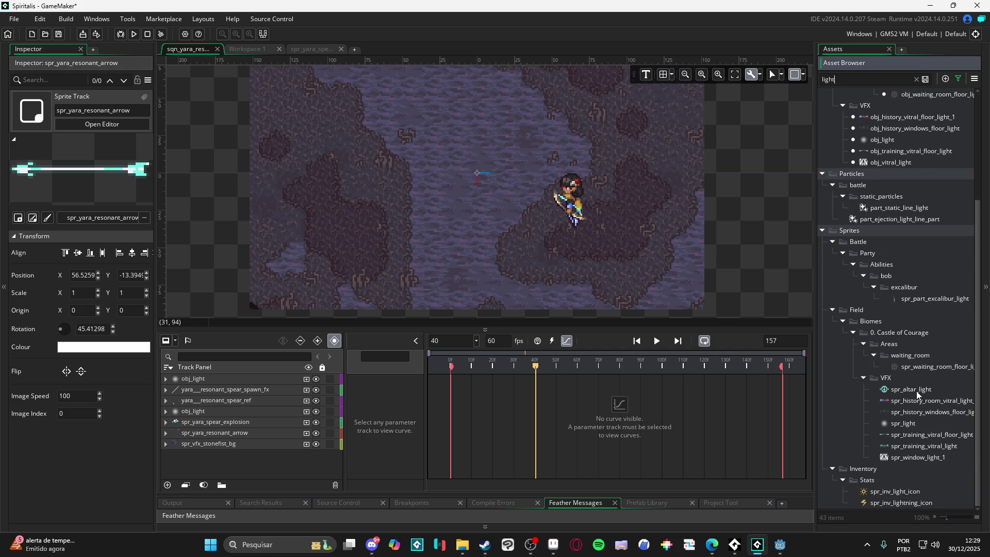
scroll(916, 391, "up", 5)
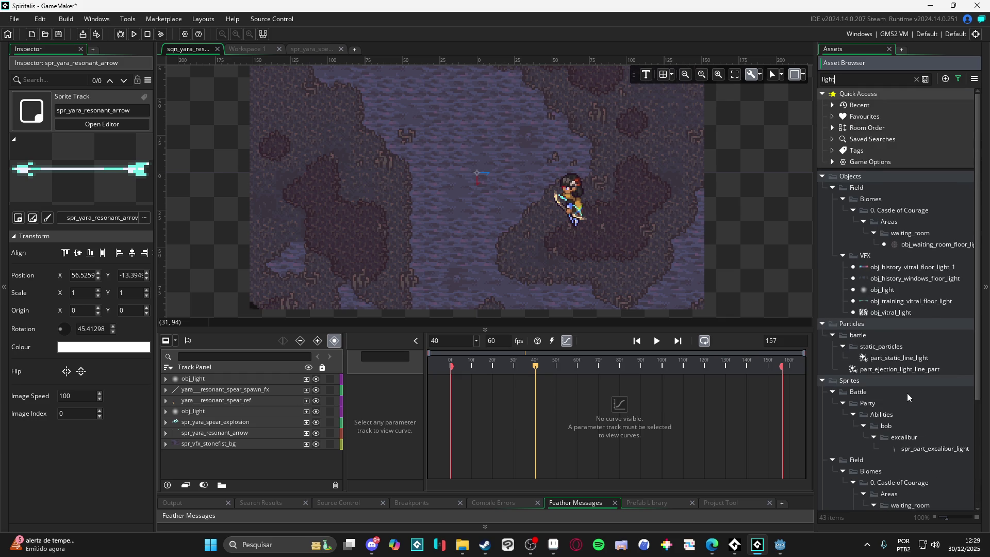
scroll(886, 332, "down", 5)
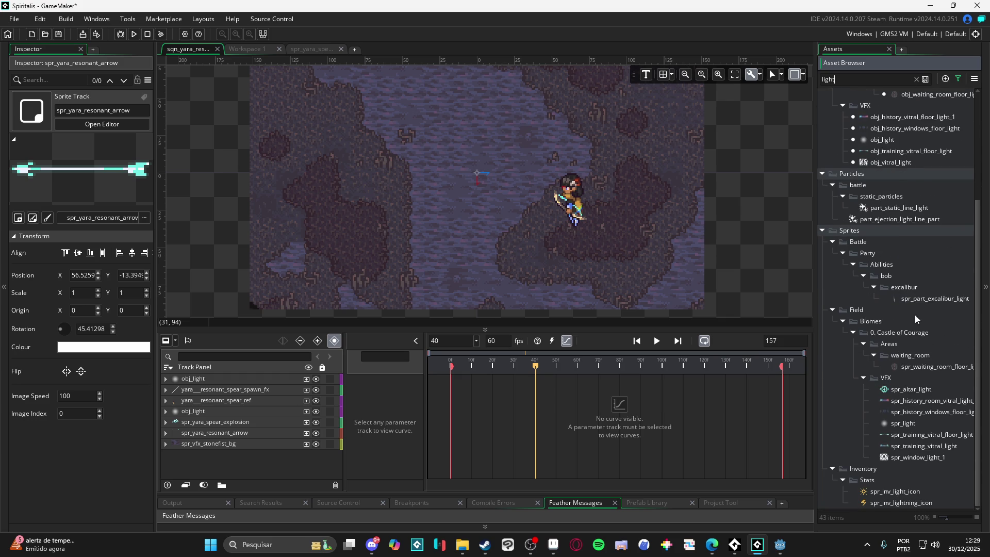
left_click_drag(947, 298, 525, 214)
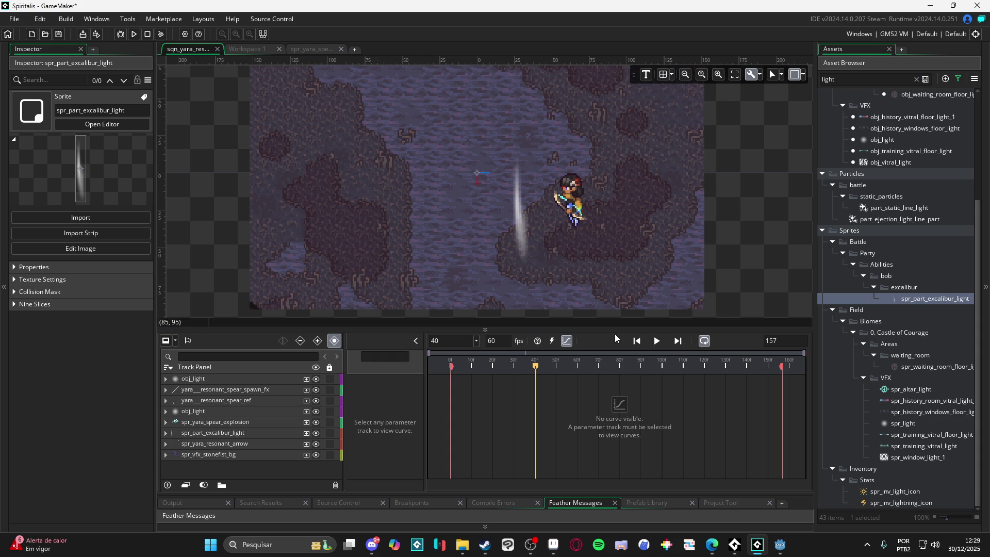
Show the clip timeline, scrub through the spear's flight and move the excalibur light track to the top.
left_click(571, 346)
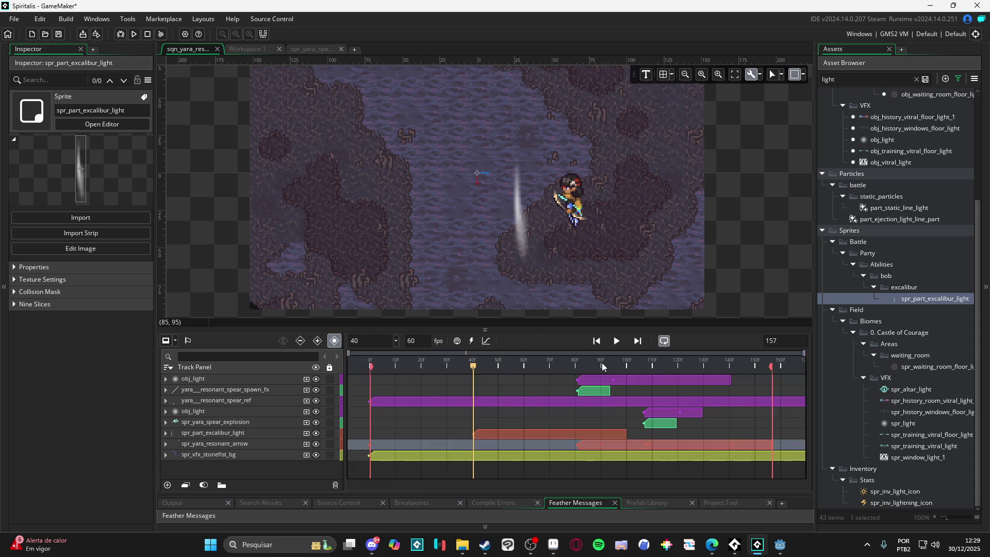
left_click(618, 444)
mouse_move(619, 366)
left_mouse_down()
mouse_move(518, 366)
mouse_move(637, 367)
mouse_move(641, 378)
mouse_move(610, 384)
mouse_move(617, 381)
mouse_move(592, 378)
mouse_move(636, 374)
left_mouse_up()
key("Right")
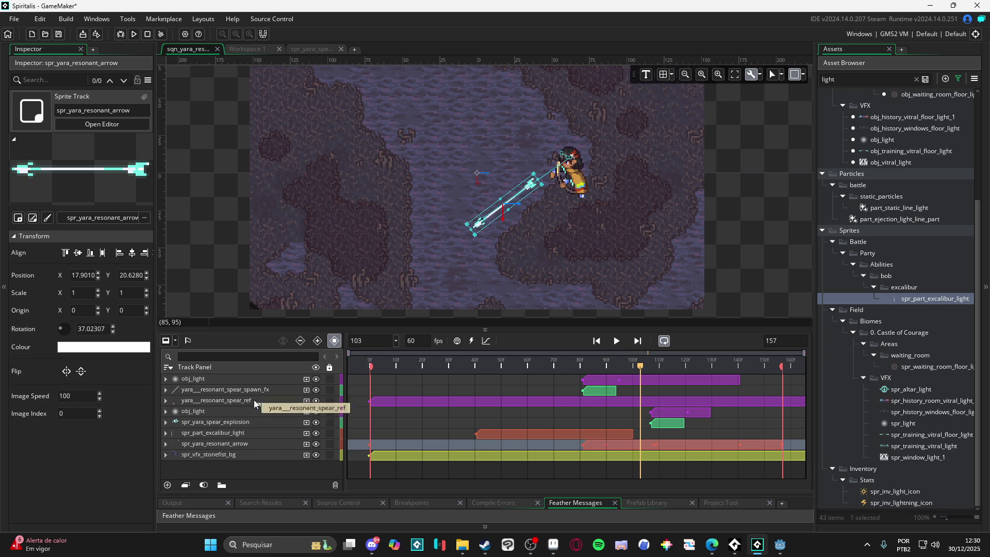
mouse_move(246, 436)
left_mouse_down()
mouse_move(276, 440)
mouse_move(281, 378)
left_mouse_up()
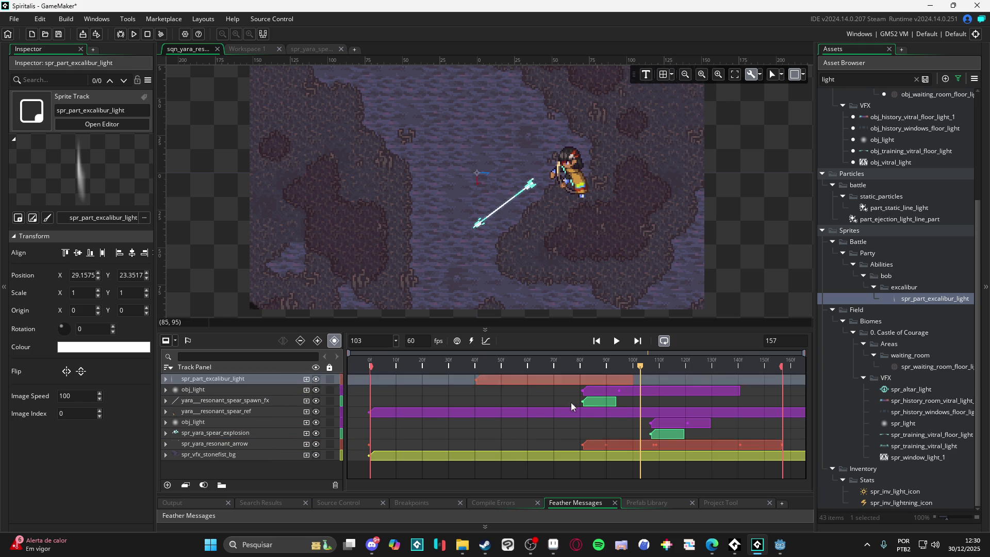
Start the light clip at frame 103 and rotate and stretch the beam along the spear.
left_click_drag(552, 379, 717, 379)
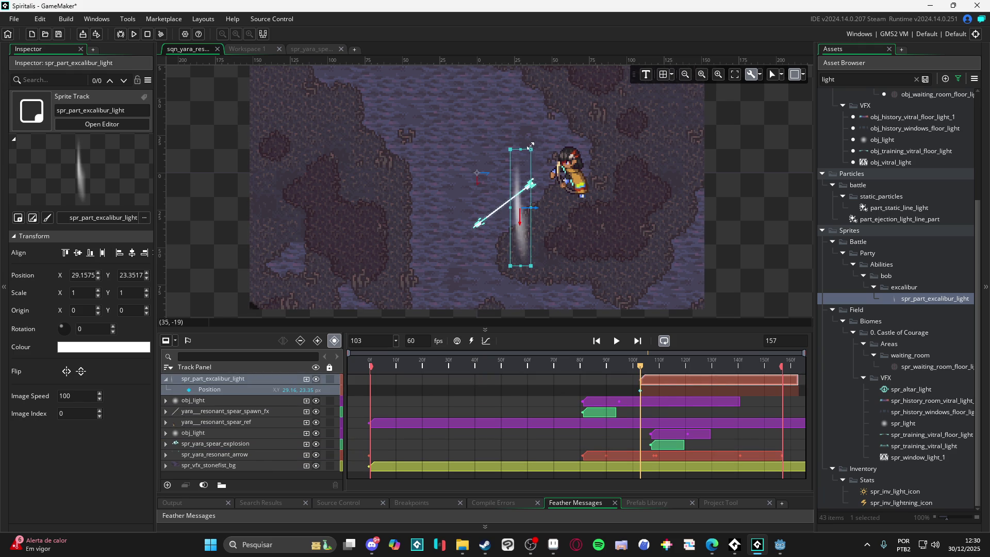
mouse_move(537, 147)
left_mouse_down()
mouse_move(590, 181)
mouse_move(562, 206)
mouse_move(409, 277)
left_mouse_up()
left_click_drag(464, 242, 463, 249)
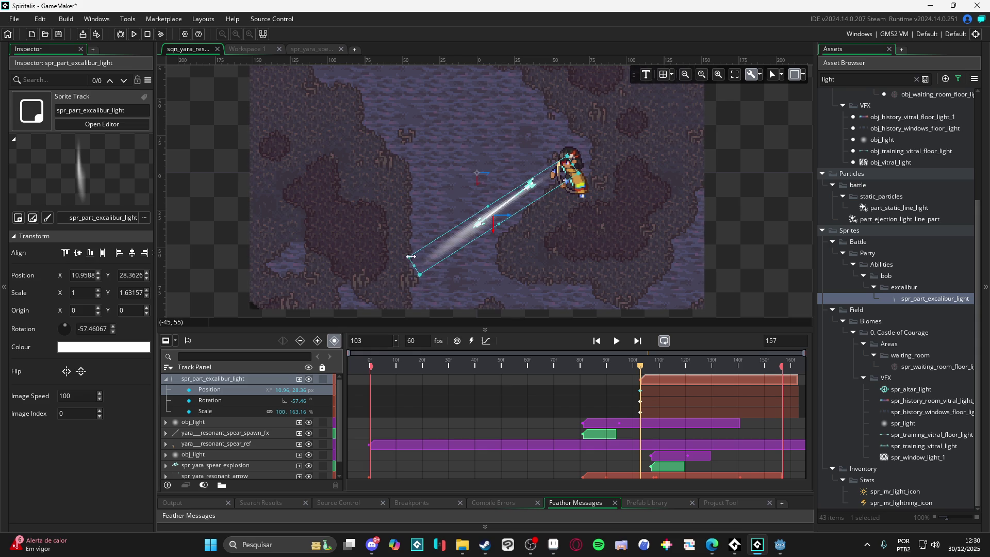
left_click_drag(410, 255, 386, 274)
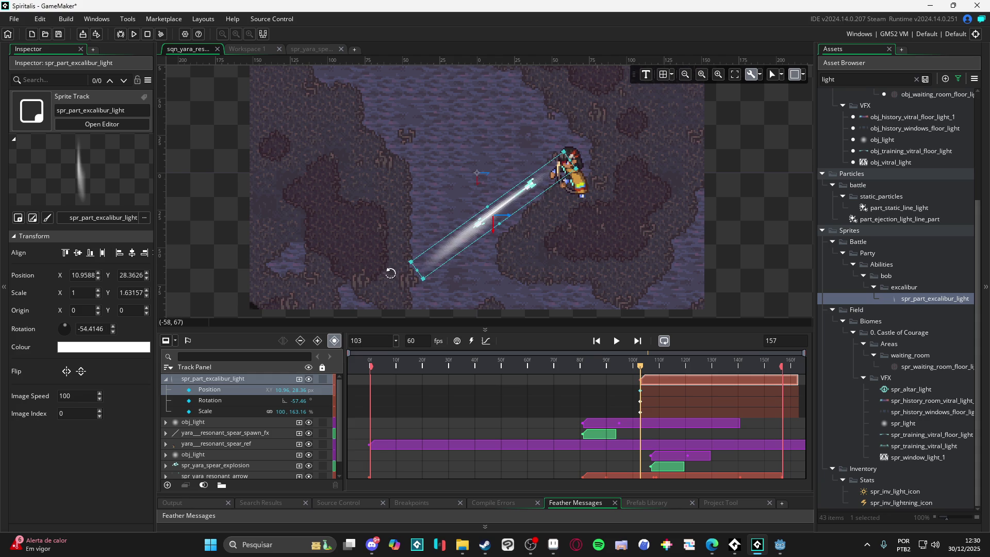
Shrink the light beam at the impact frames and end its clip at frame 120.
mouse_move(641, 366)
left_mouse_down()
mouse_move(721, 367)
mouse_move(684, 367)
left_mouse_up()
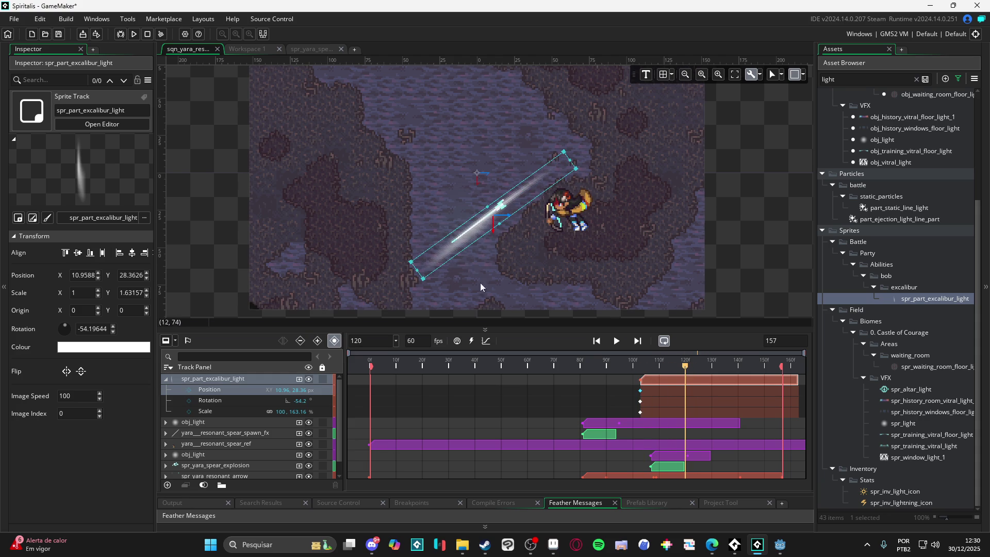
left_click_drag(416, 272, 441, 249)
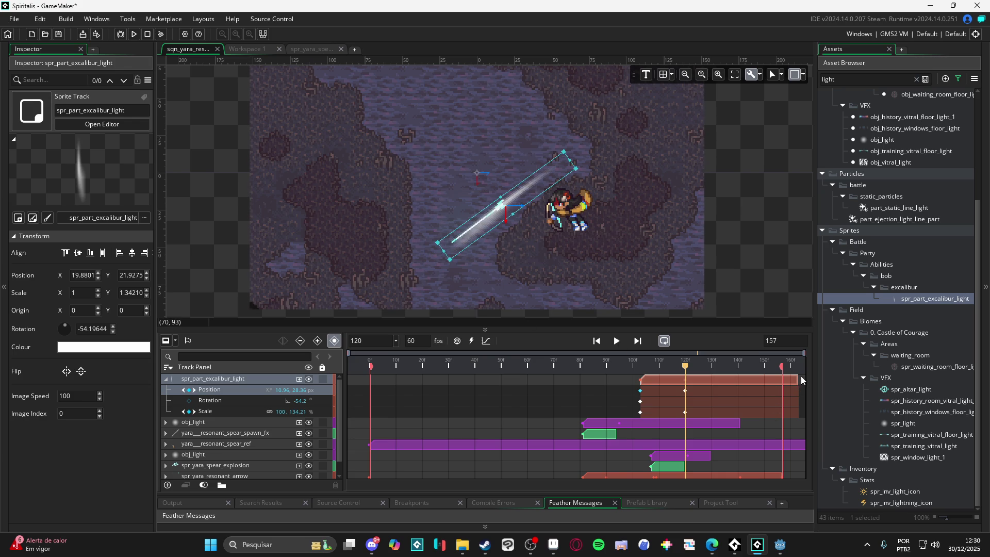
mouse_move(799, 380)
left_mouse_down()
mouse_move(684, 380)
mouse_move(658, 360)
mouse_move(703, 360)
mouse_move(640, 355)
left_mouse_up()
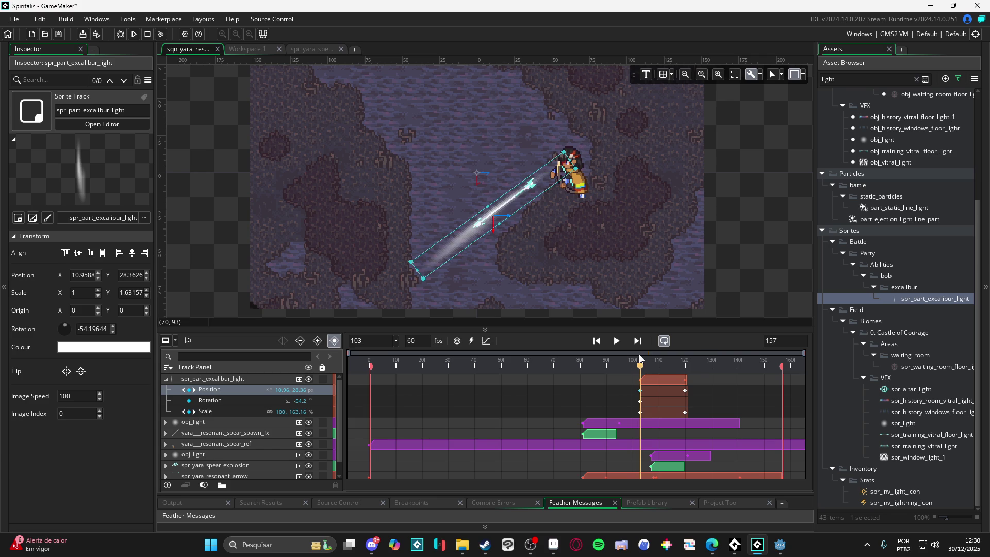
left_click(299, 378)
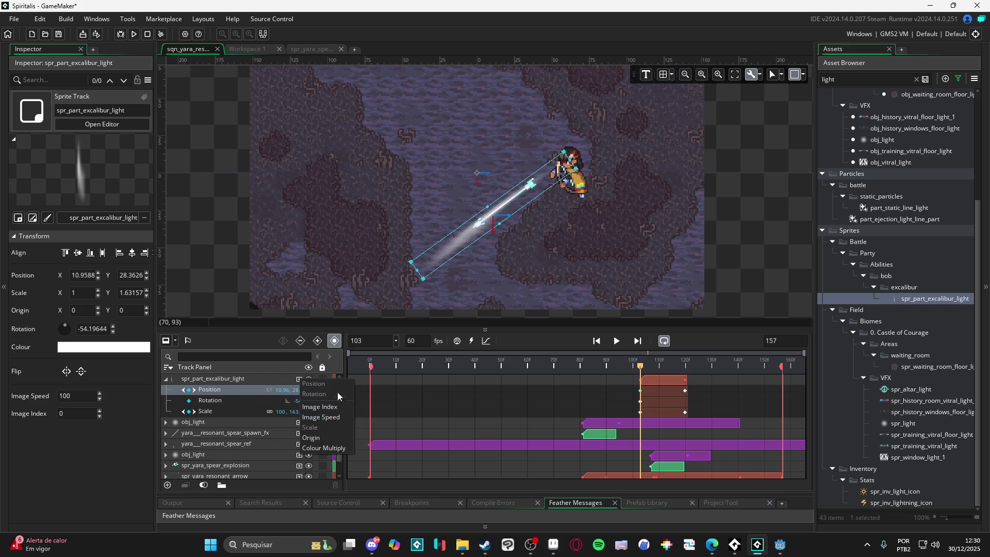
Give the light a Colour Multiply tint of cyan 73EFE8.
left_click(334, 447)
left_click(276, 390)
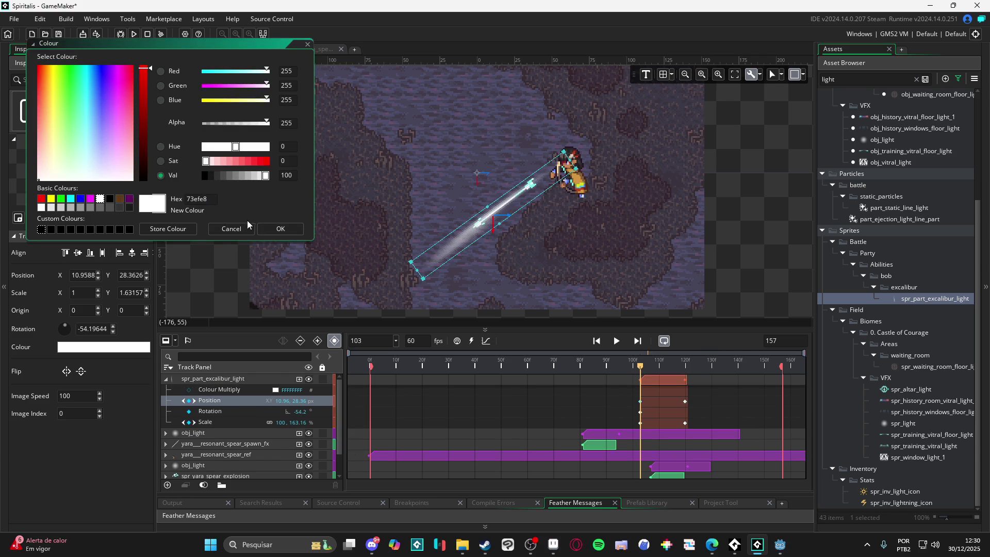
left_click(279, 231)
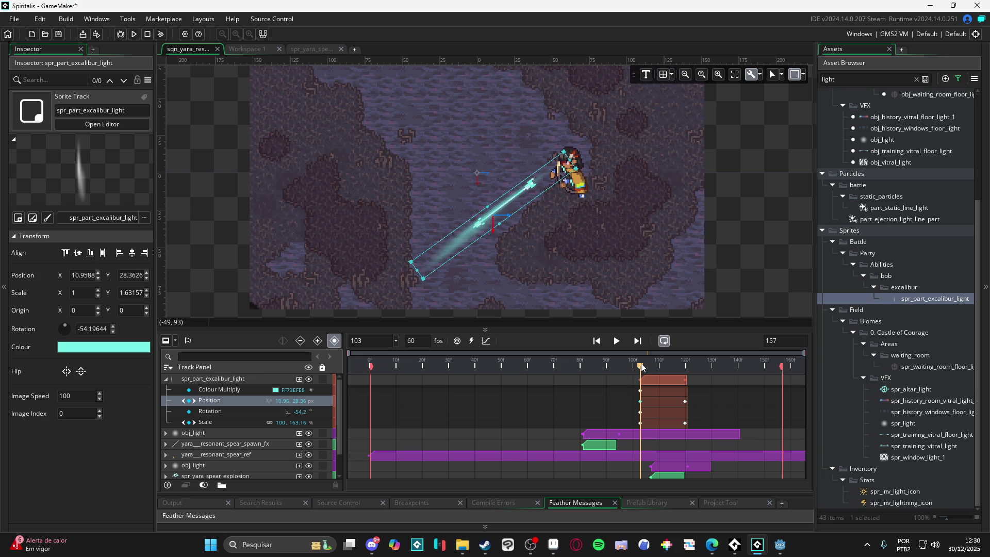
Key the light's tint to fully transparent at frame 121, then rewind the sequence.
left_click_drag(640, 367, 684, 370)
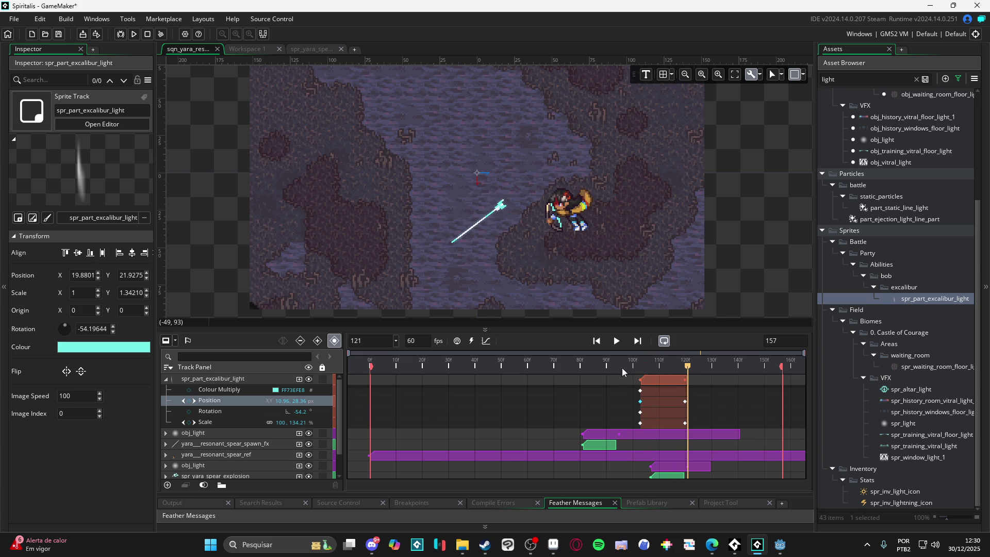
left_click(189, 389)
left_click(276, 392)
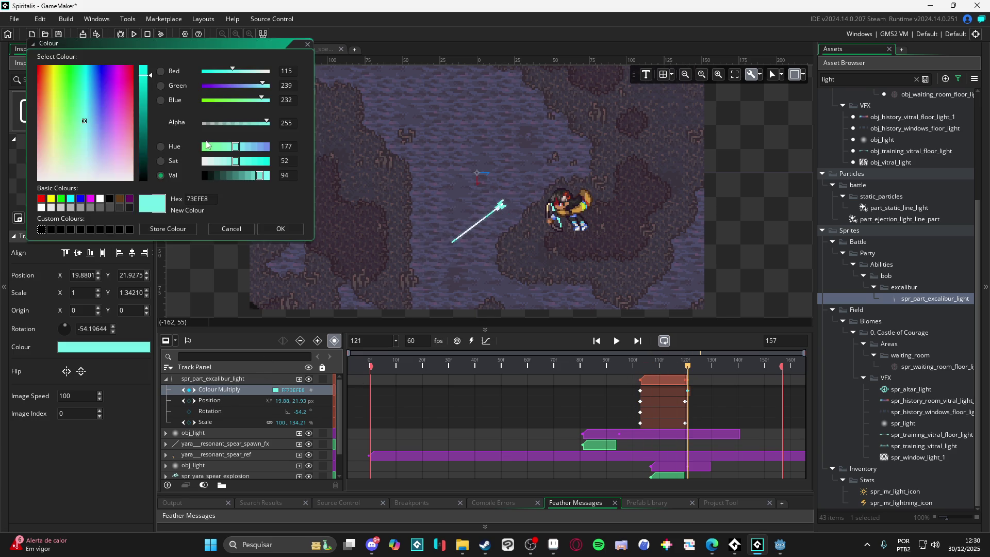
left_click(203, 122)
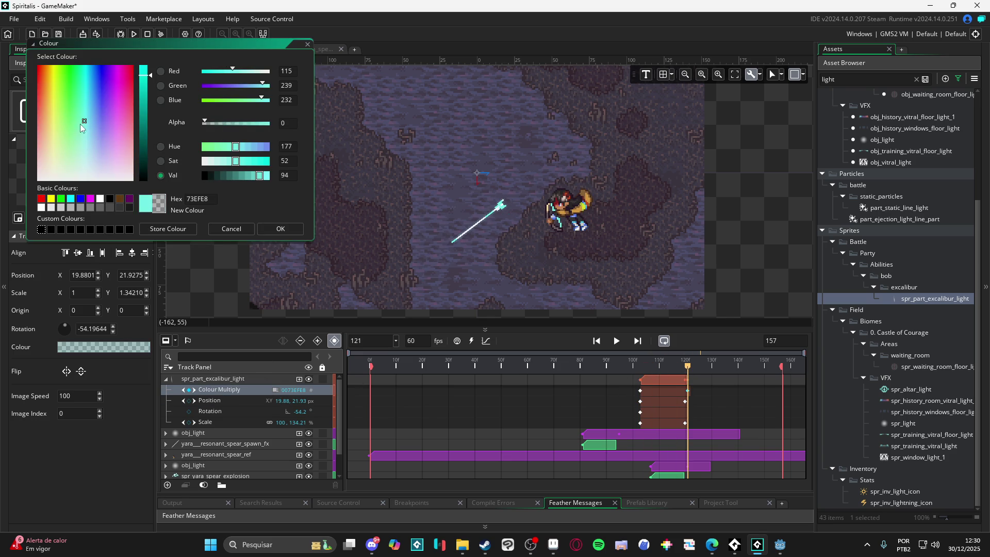
left_click(303, 253)
left_click_drag(572, 361, 284, 356)
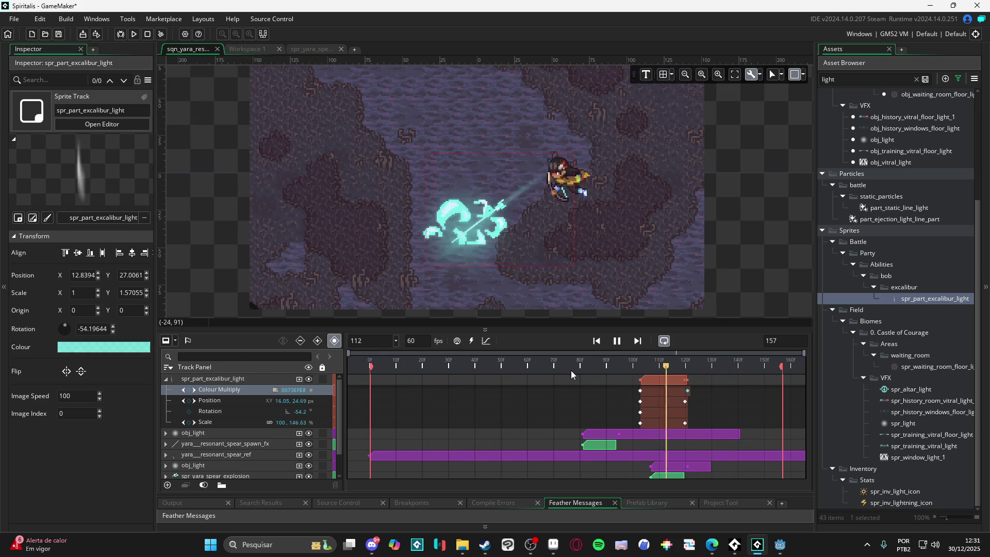
Preview the spear's impact section and replay the sequence from the first frame.
key("space")
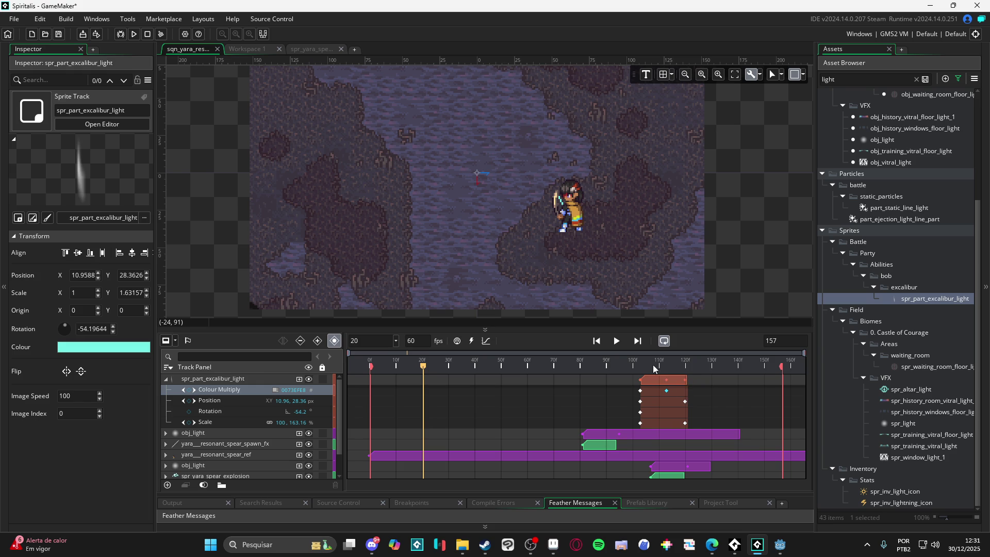
left_click(637, 360)
key("space")
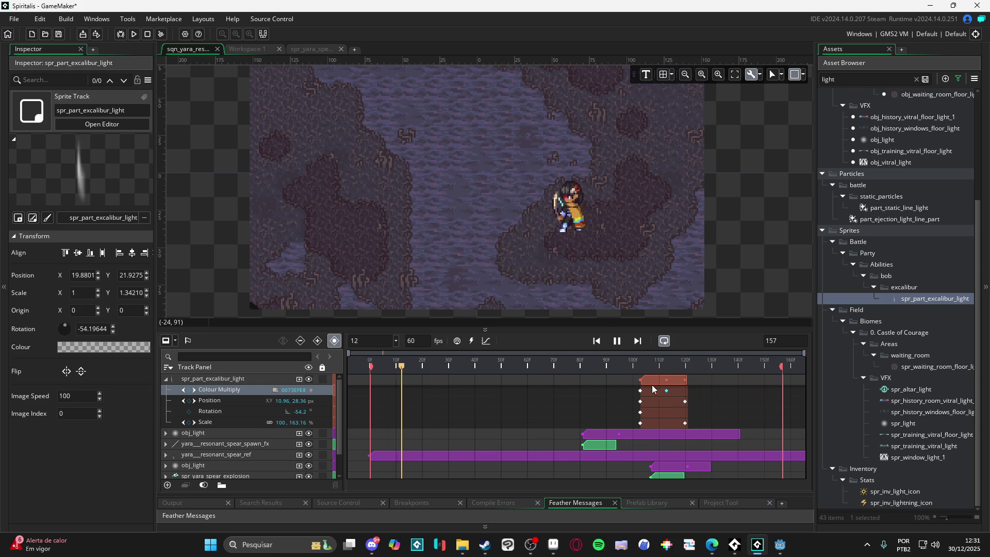
left_click(633, 370)
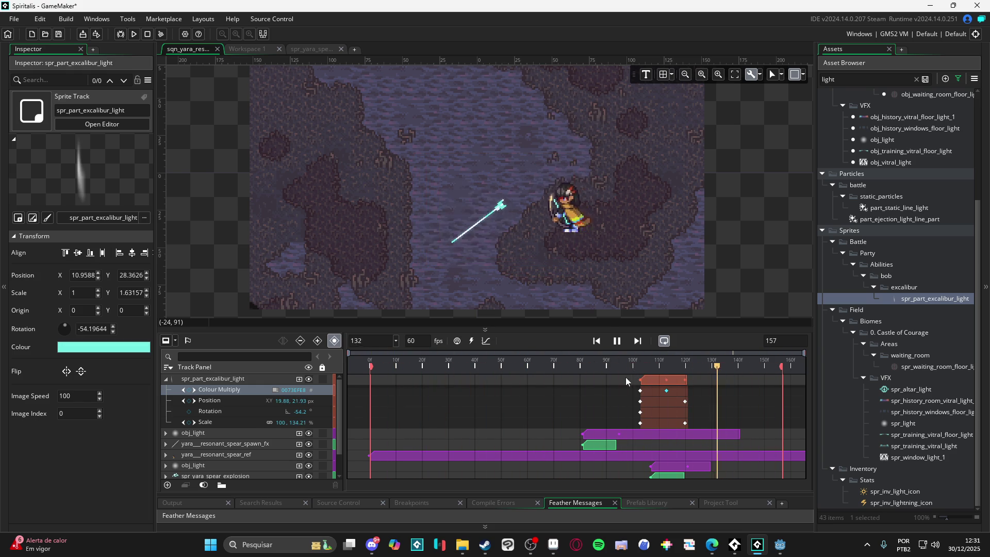
key("space")
left_click(170, 381)
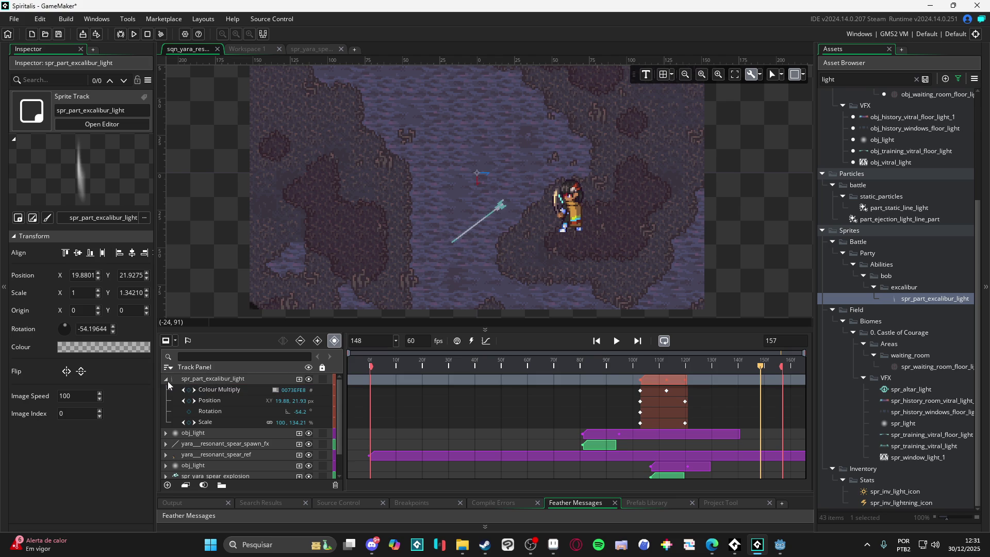
left_click(166, 379)
key("Home")
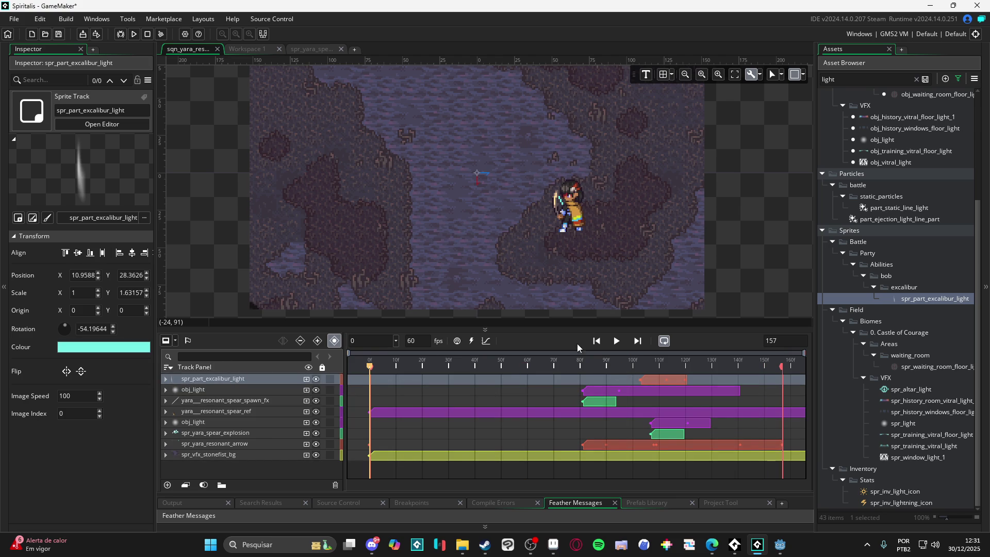
left_click(615, 342)
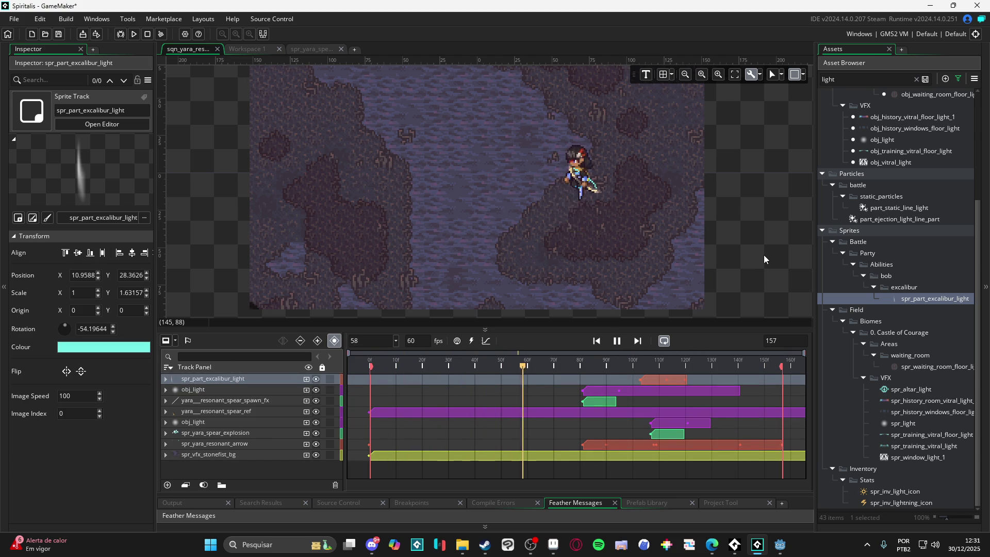
key("space")
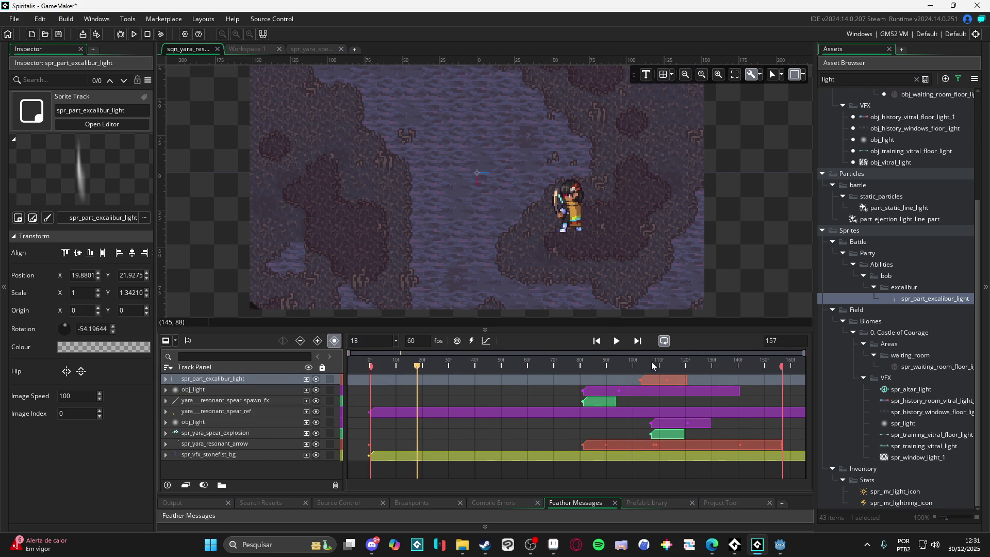
Check the light's Colour Multiply keyframes at frame 108 and replay the sequence.
double_click(660, 379)
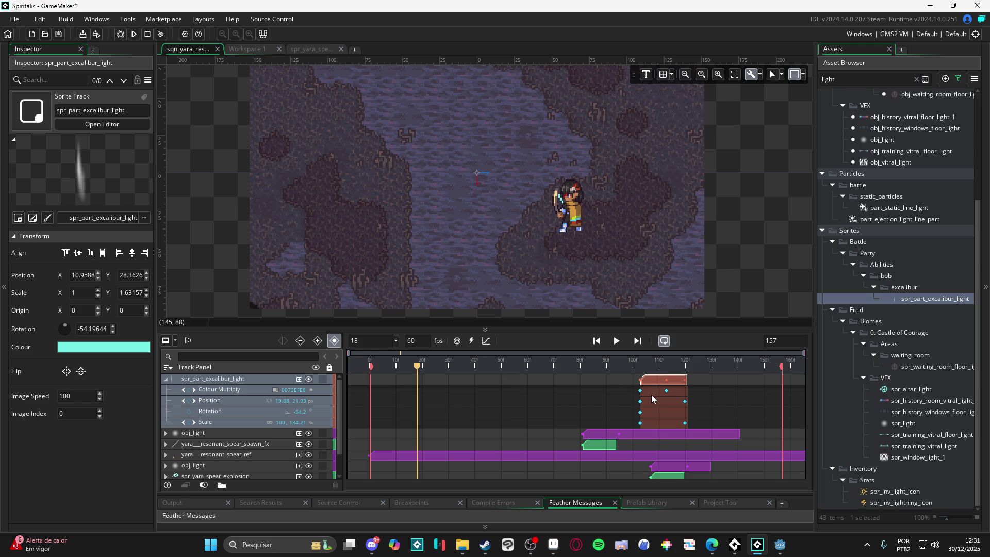
left_click(641, 391)
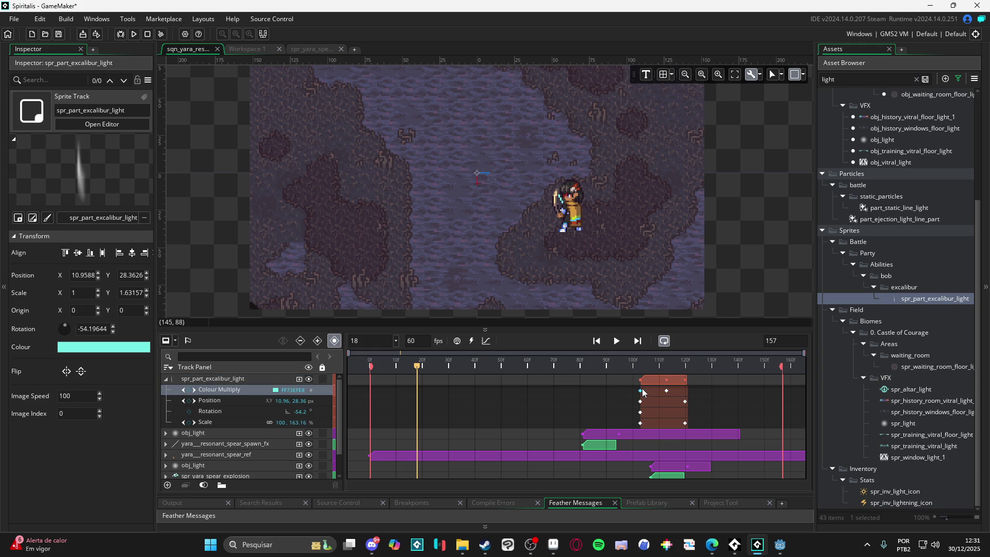
left_click_drag(645, 371, 654, 370)
key("Home")
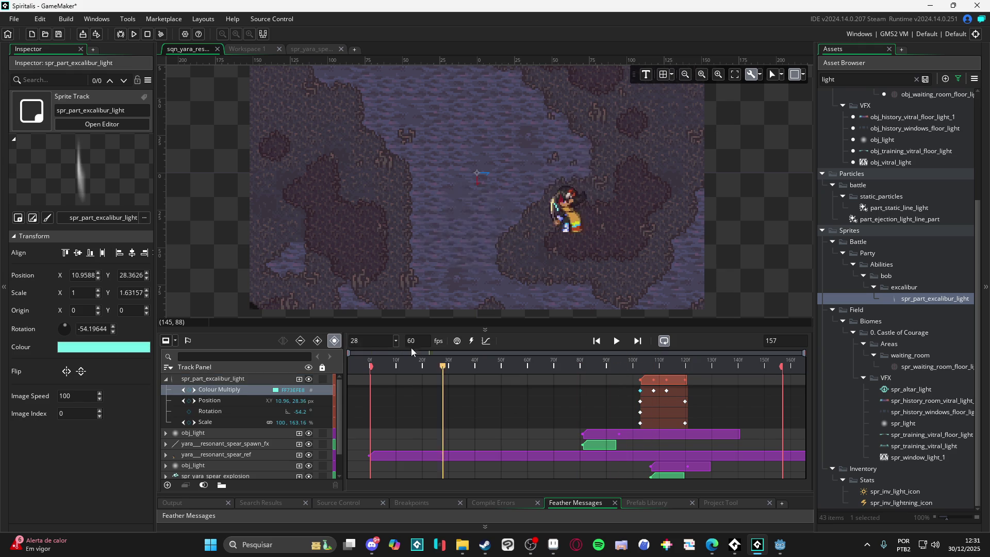
left_click(617, 342)
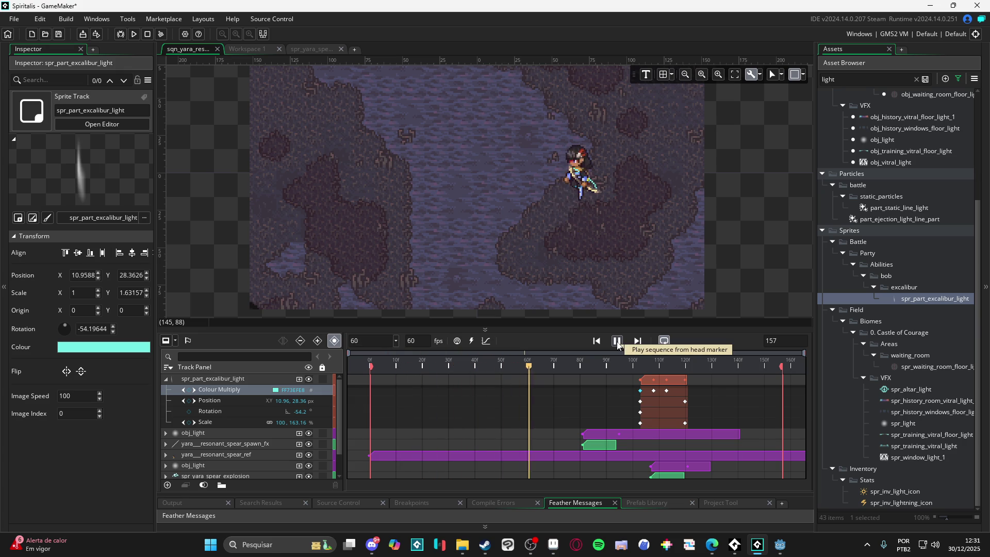
key("space")
left_click(165, 378)
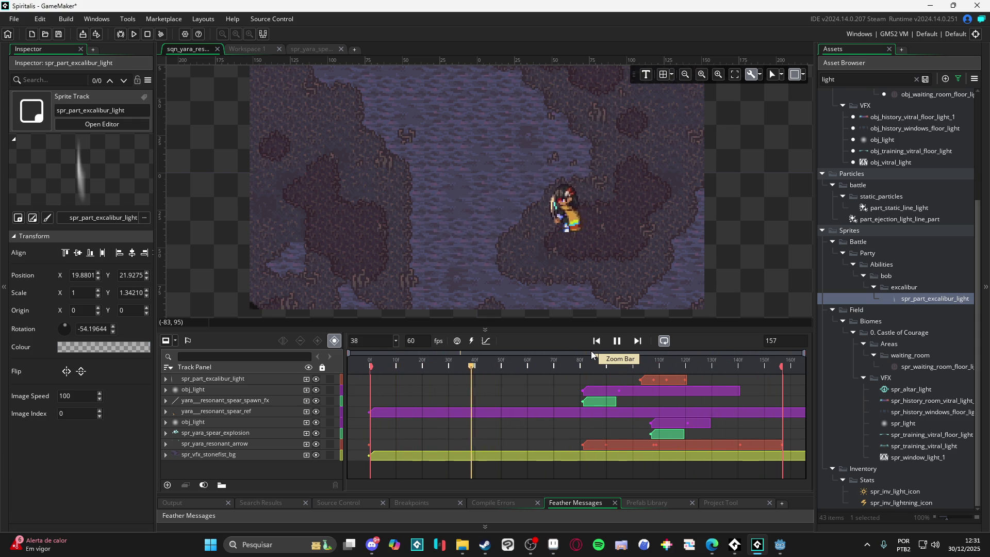
key("space")
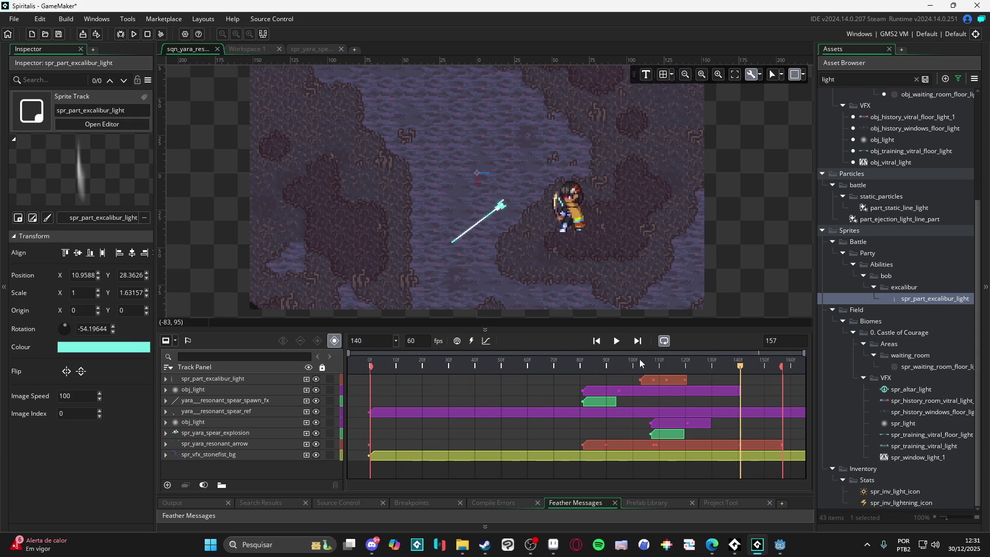
At frame 103, move the light streak up and right along the spear's path.
left_click(641, 364)
left_click_drag(642, 360, 639, 362)
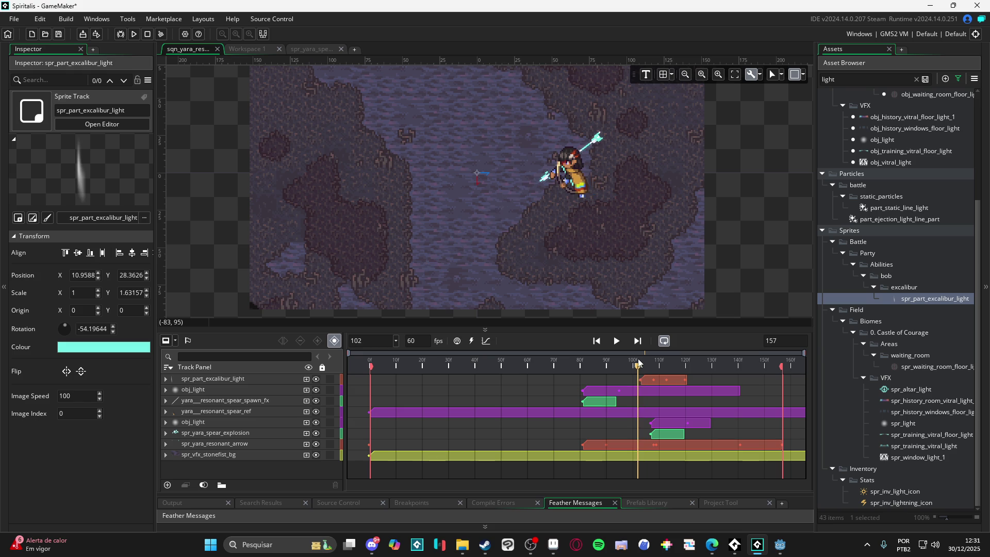
left_click(639, 363)
left_click_drag(465, 239, 511, 205)
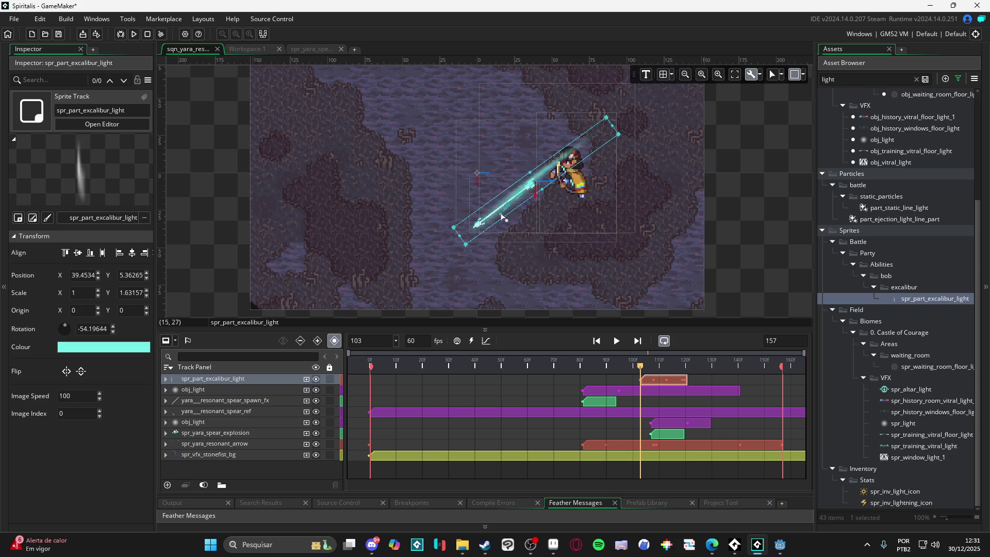
mouse_move(509, 230)
left_mouse_down()
mouse_move(455, 252)
mouse_move(501, 216)
left_mouse_up()
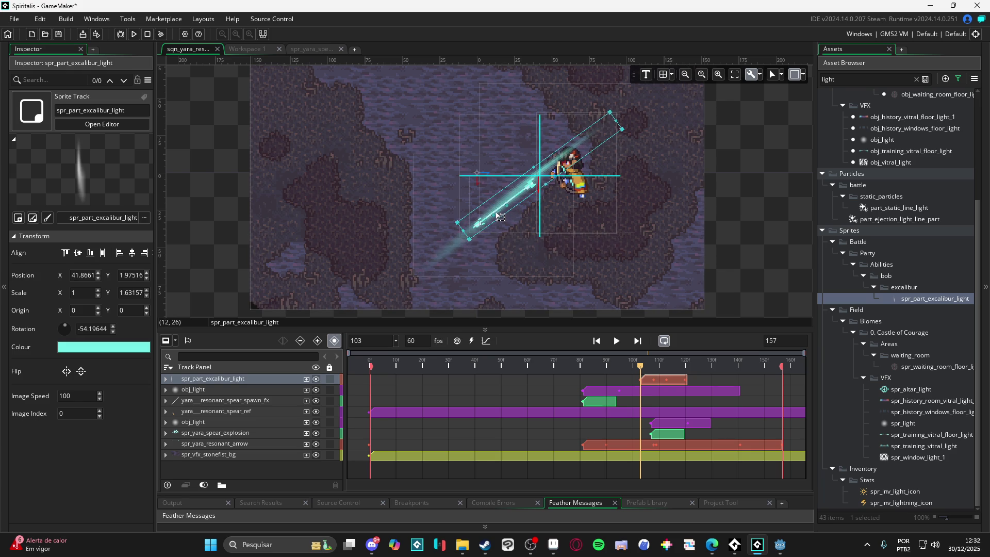
Stretch and enlarge the light streak toward the explosion at the impact frames.
left_click(166, 379)
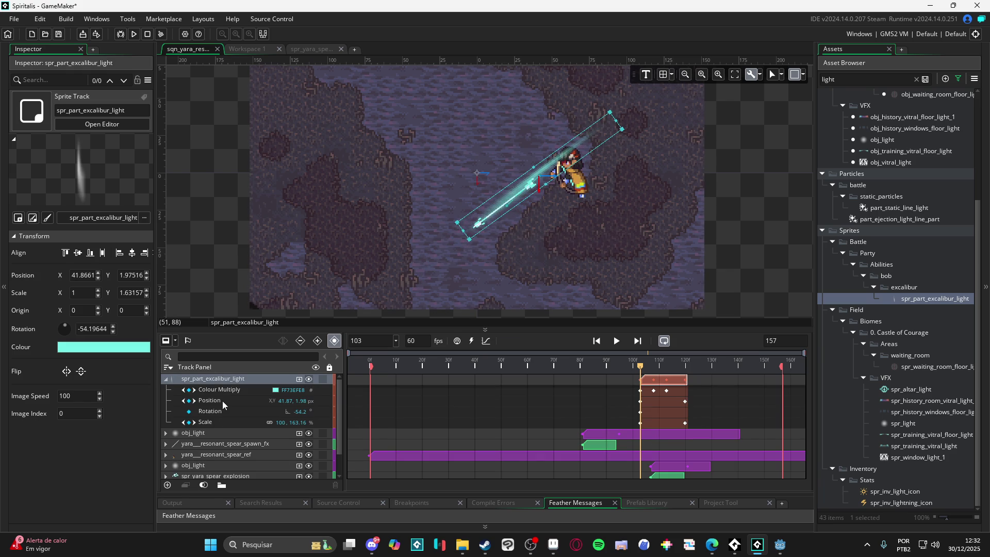
left_click(223, 399)
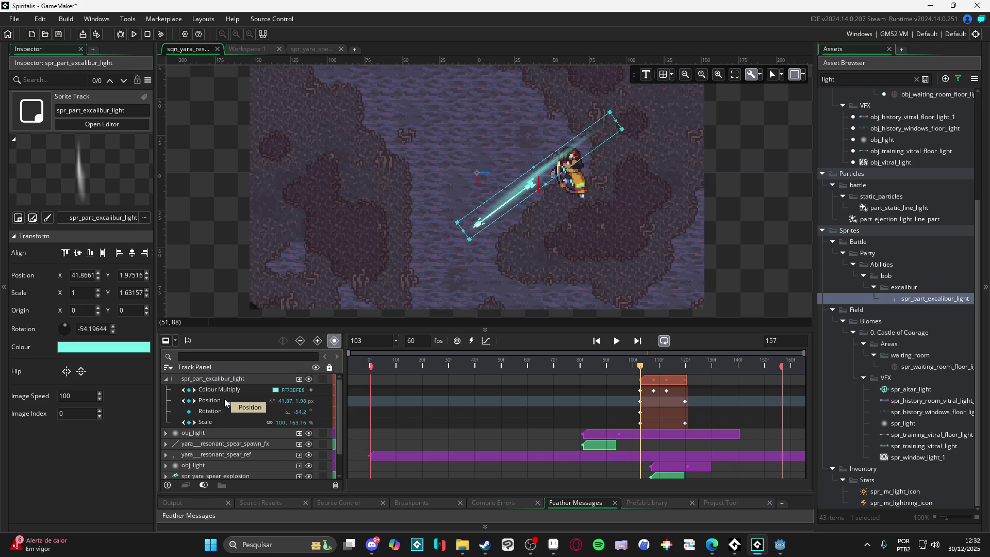
left_click(640, 406)
mouse_move(660, 364)
left_mouse_down()
mouse_move(621, 364)
mouse_move(656, 357)
left_mouse_up()
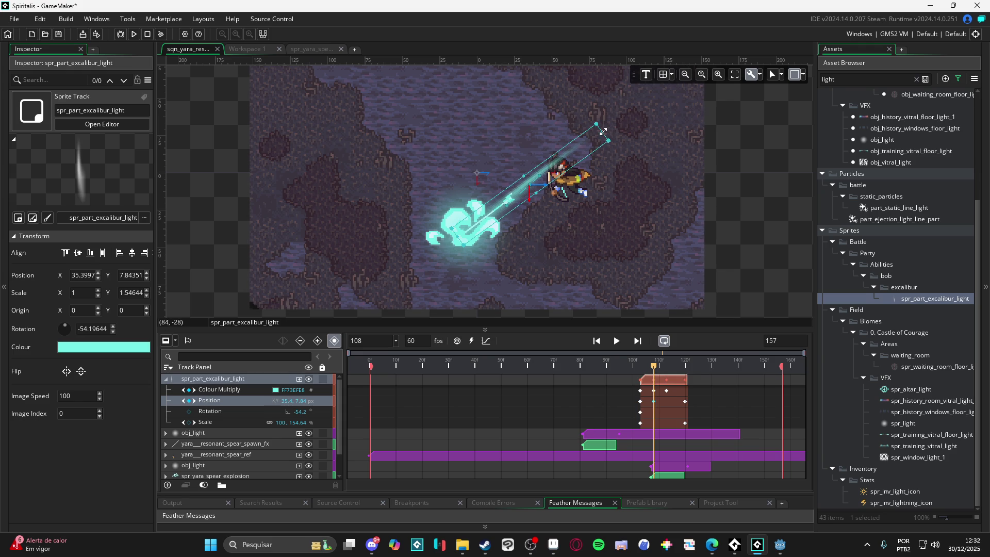
left_click_drag(603, 131, 616, 123)
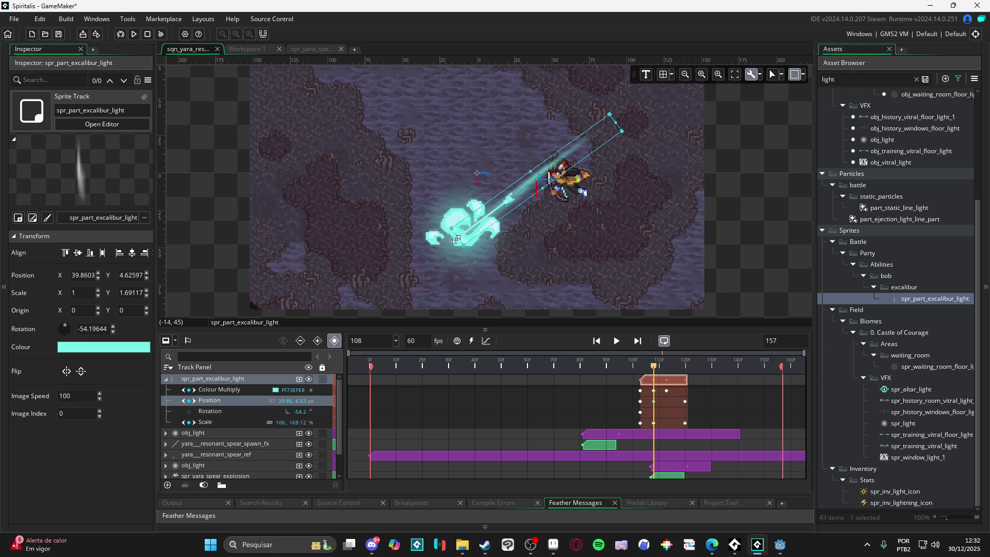
mouse_move(455, 237)
left_mouse_down()
mouse_move(440, 248)
mouse_move(450, 250)
left_mouse_up()
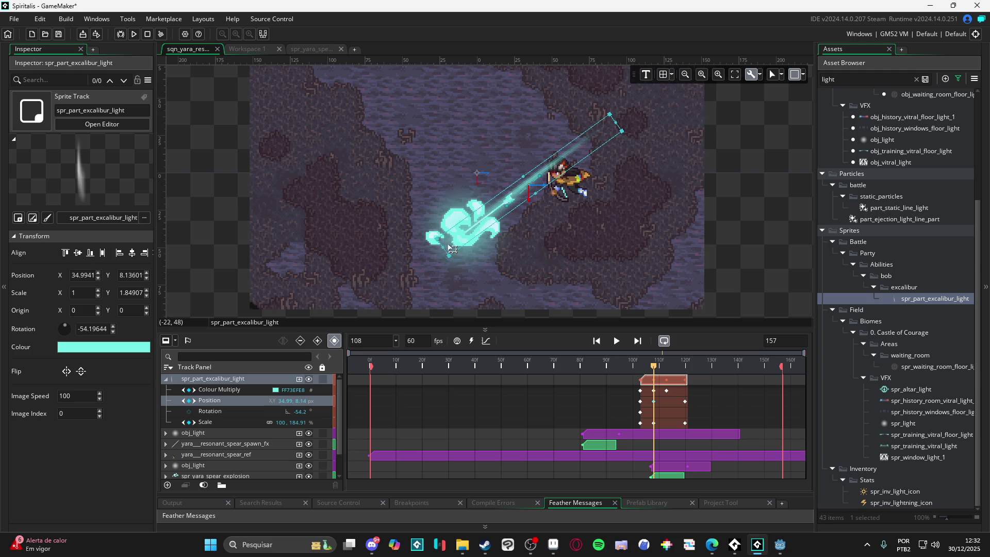
Delete two extra Position keyframes and shift the remaining one a few frames earlier.
left_click(640, 401)
key("Delete")
left_click(685, 401)
key("Delete")
left_click_drag(653, 402, 640, 402)
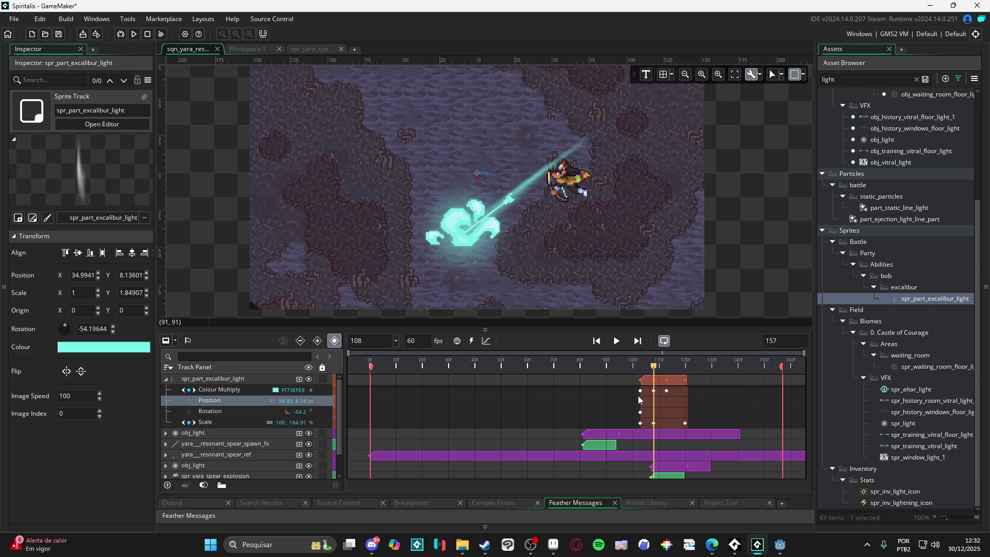
Rewind to frame 0 and play the sequence to review the light streak.
mouse_move(651, 366)
left_mouse_down()
mouse_move(629, 366)
mouse_move(711, 369)
mouse_move(594, 370)
left_mouse_up()
key("Home")
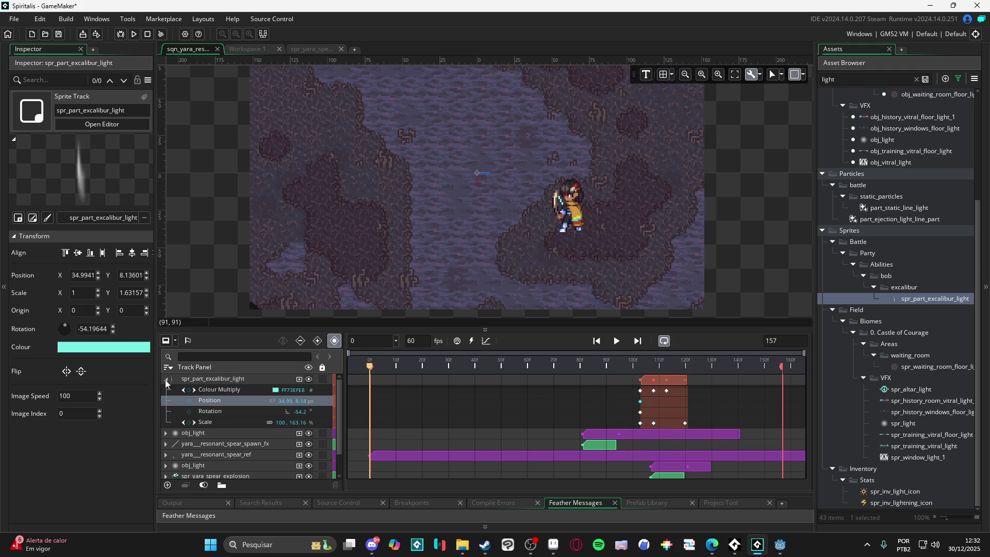
left_click(166, 380)
left_click(618, 342)
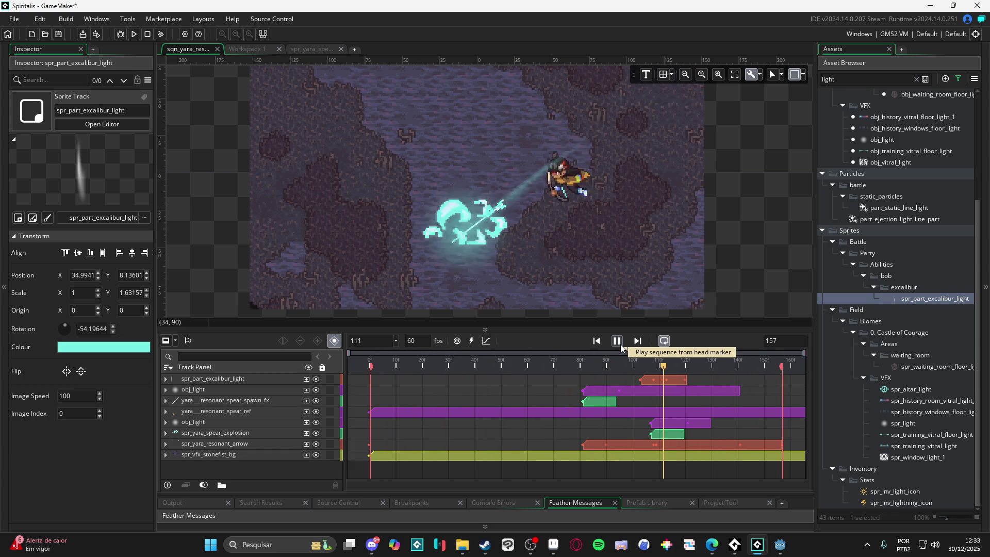
left_click(548, 367)
left_click_drag(548, 367, 651, 398)
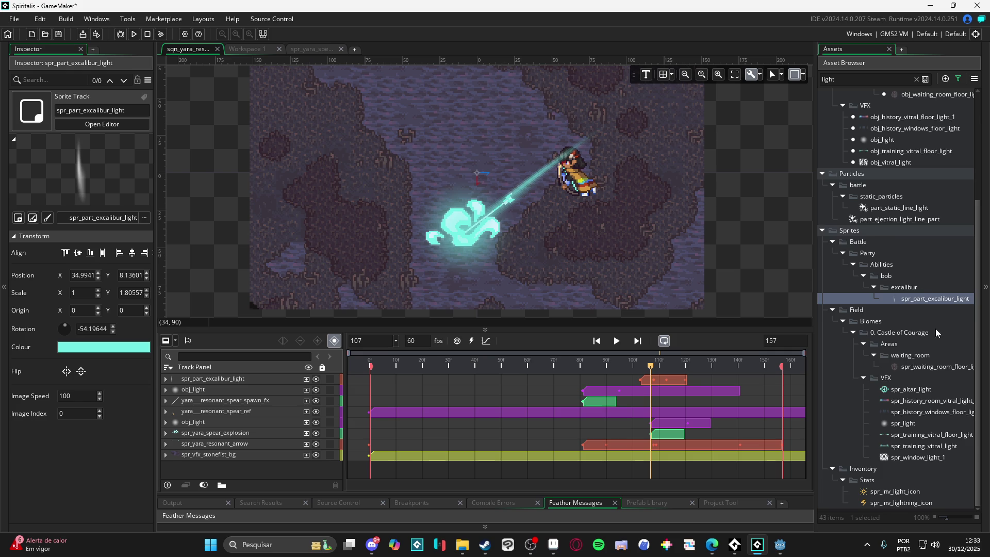
scroll(939, 339, "up", 5)
Browse the filtered particle systems down to part_remaning_flares_big.
left_click(872, 77)
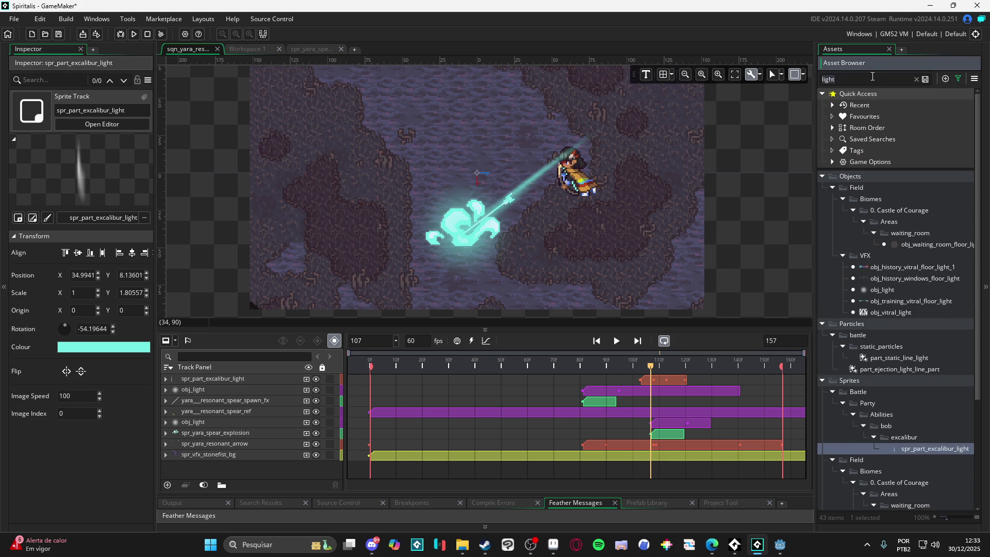
type("part")
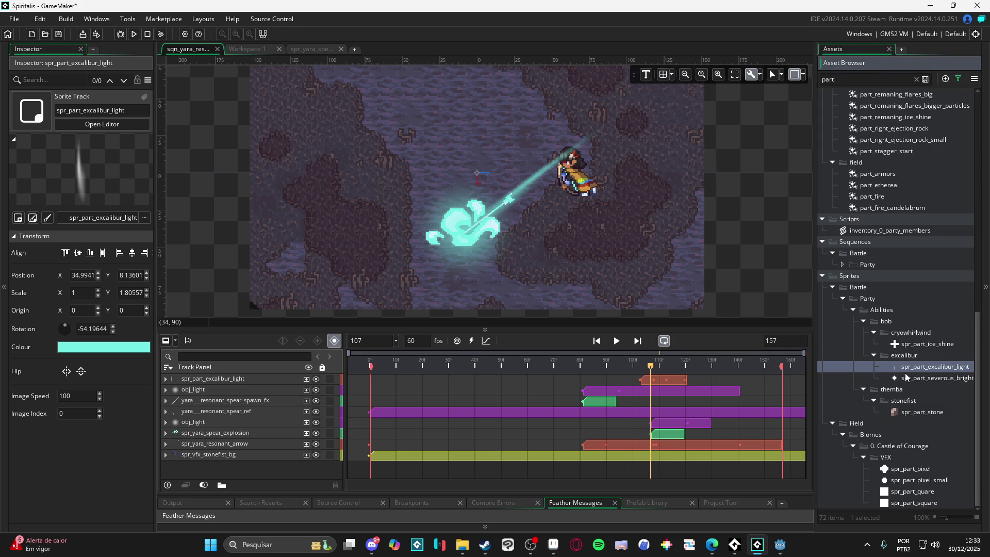
scroll(907, 368, "up", 10)
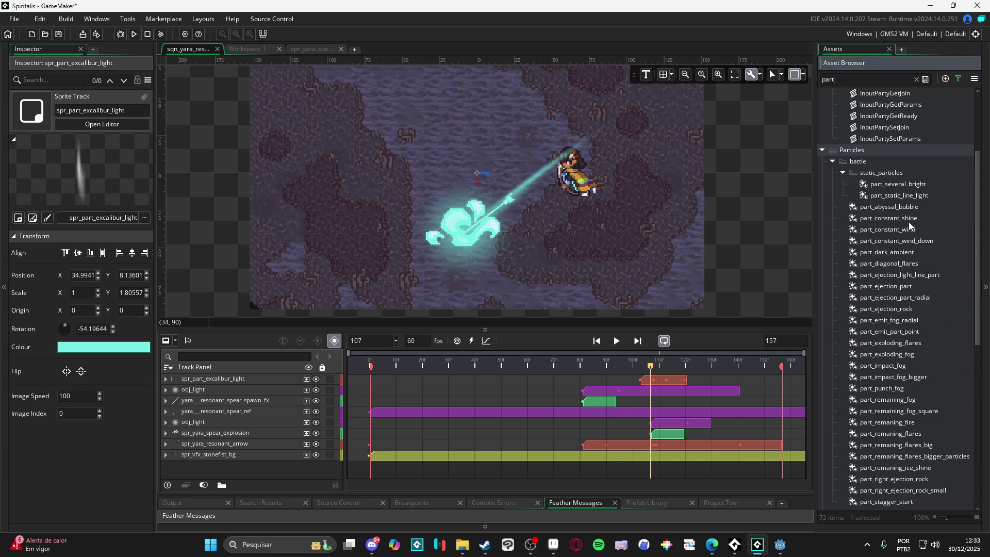
left_click(899, 218)
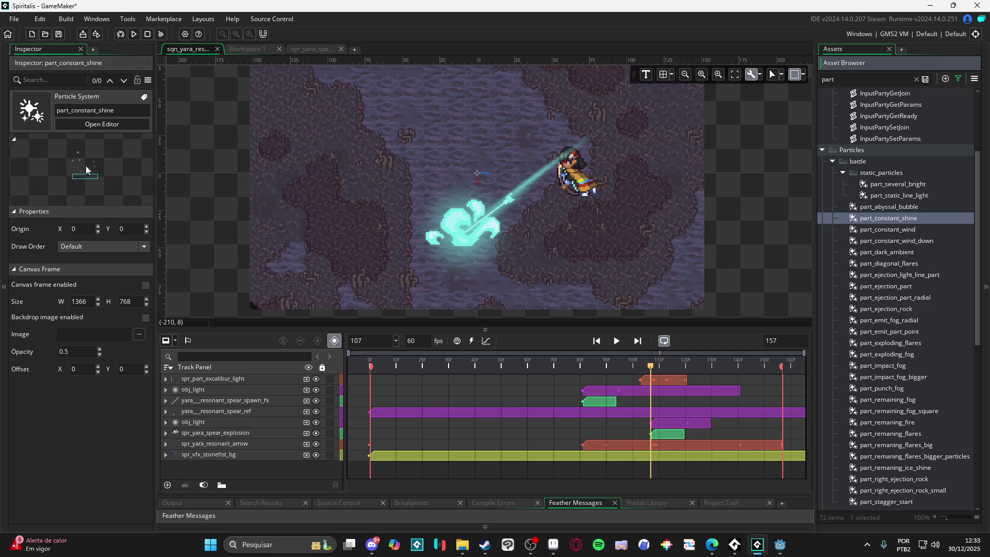
left_click(890, 227)
left_click(894, 240)
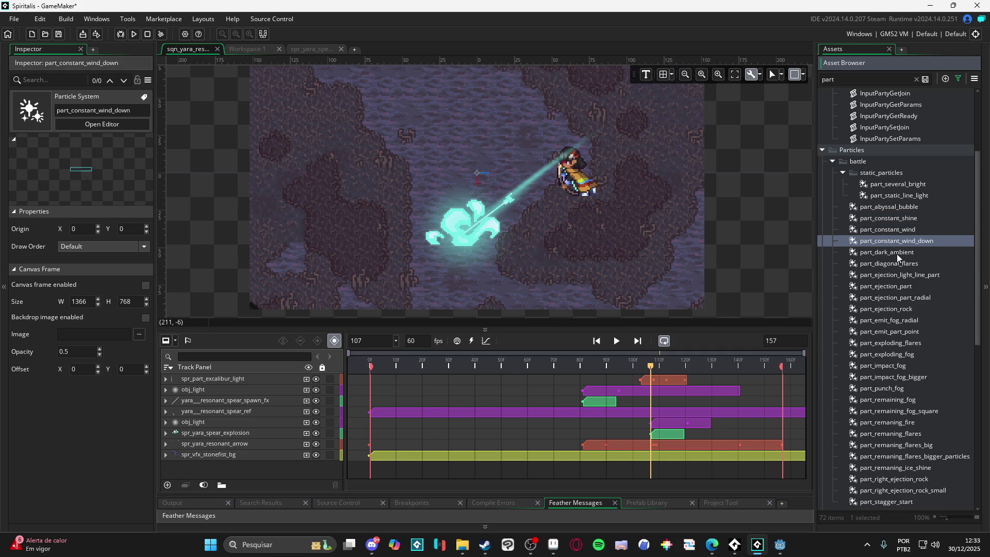
left_click(895, 254)
left_click(889, 263)
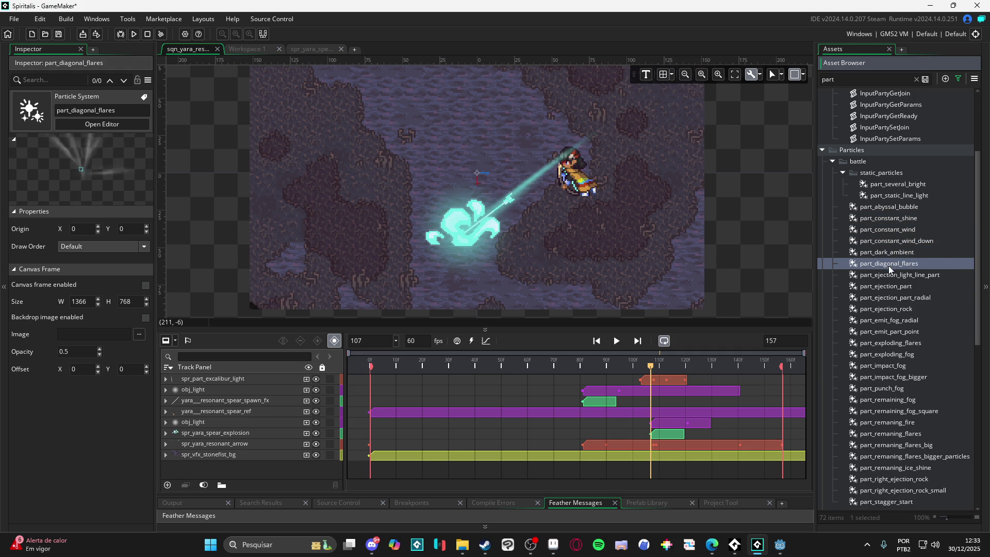
left_click(892, 276)
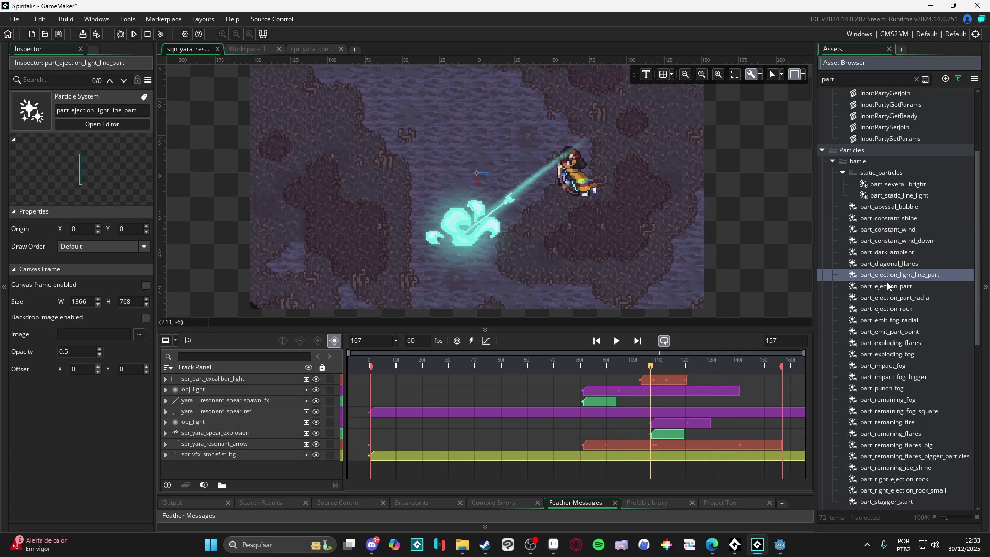
left_click(887, 284)
left_click(892, 299)
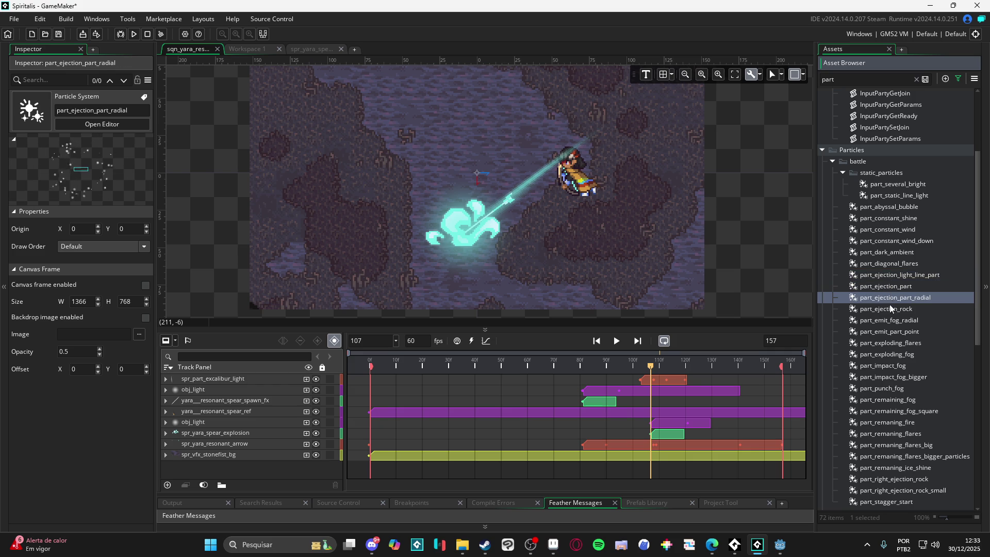
left_click(891, 309)
left_click(892, 322)
Add part_remaning_flares_big to the sequence and preview it.
left_click_drag(891, 444, 650, 379)
key("space")
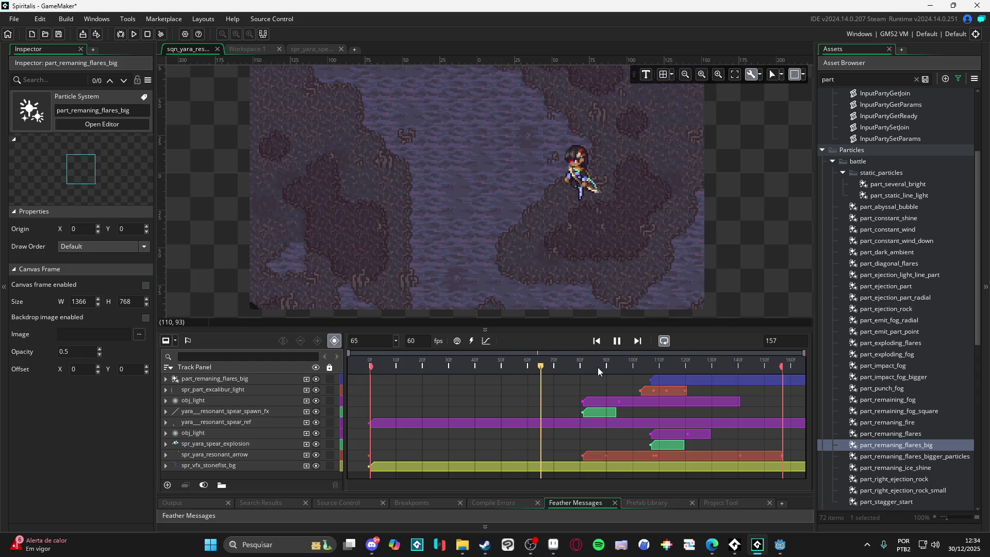
key("space")
key("space")
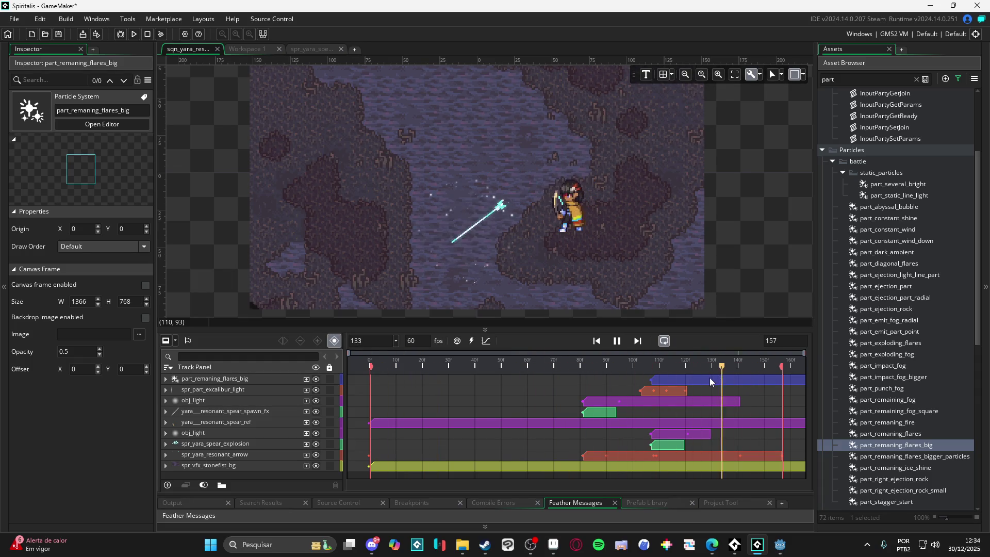
left_click(566, 348)
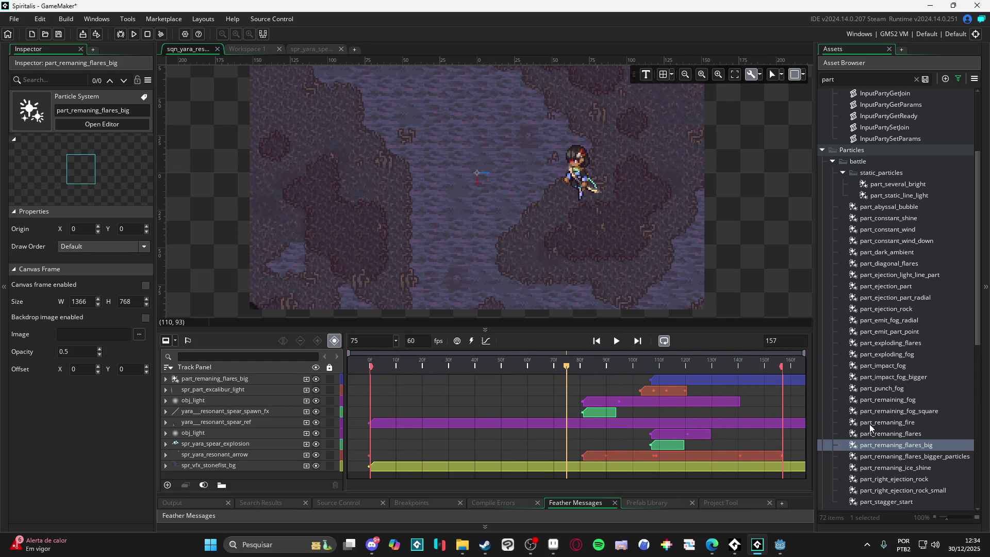
Delete the big flares track and pick up part_remaning_flares_bigger_particles instead.
left_click(910, 445)
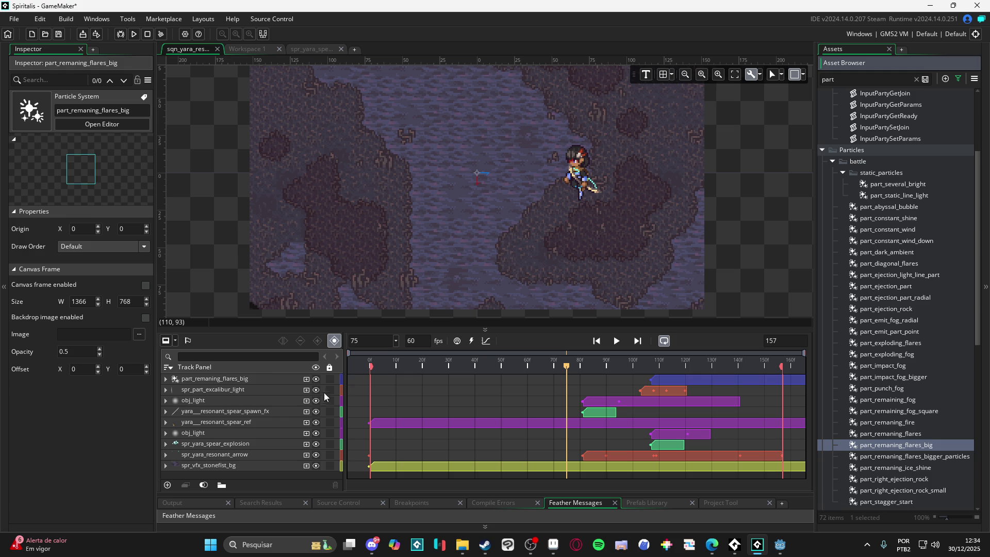
left_click(257, 378)
key("Delete")
left_click(916, 458)
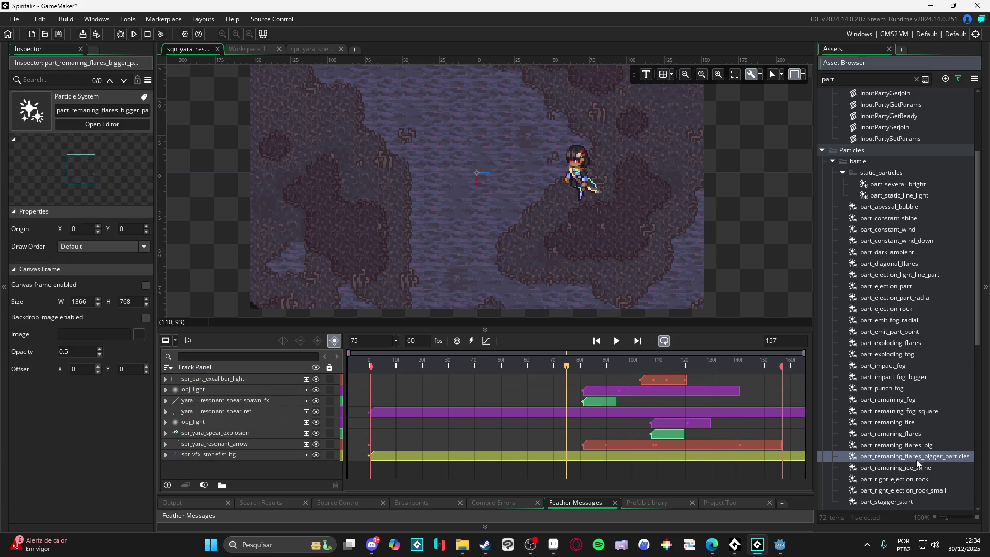
left_click_drag(917, 456, 904, 454)
left_click_drag(577, 369, 653, 369)
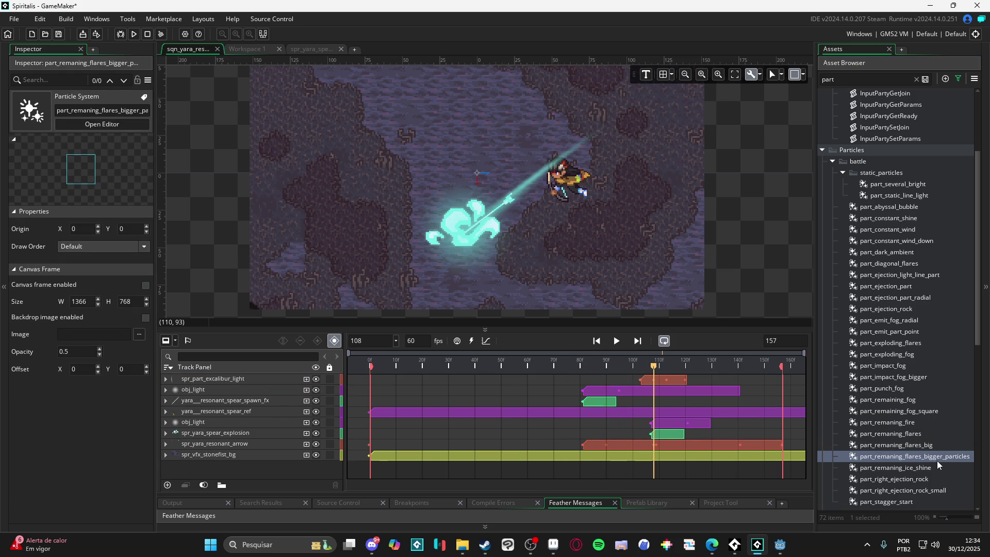
Place part_remaning_flares_bigger_particles at the impact point and preview the sequence.
left_click_drag(937, 461, 508, 263)
left_click_drag(467, 236, 466, 234)
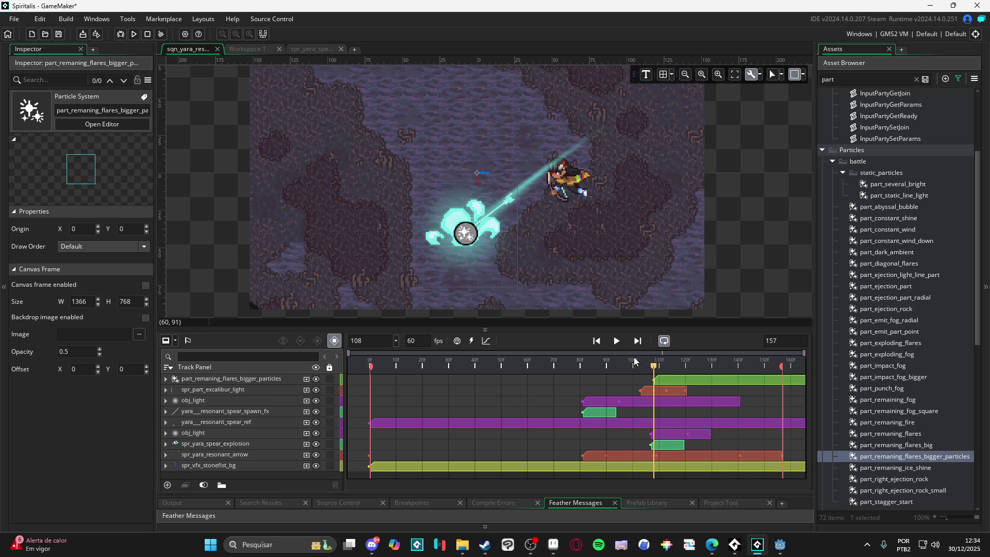
key("space")
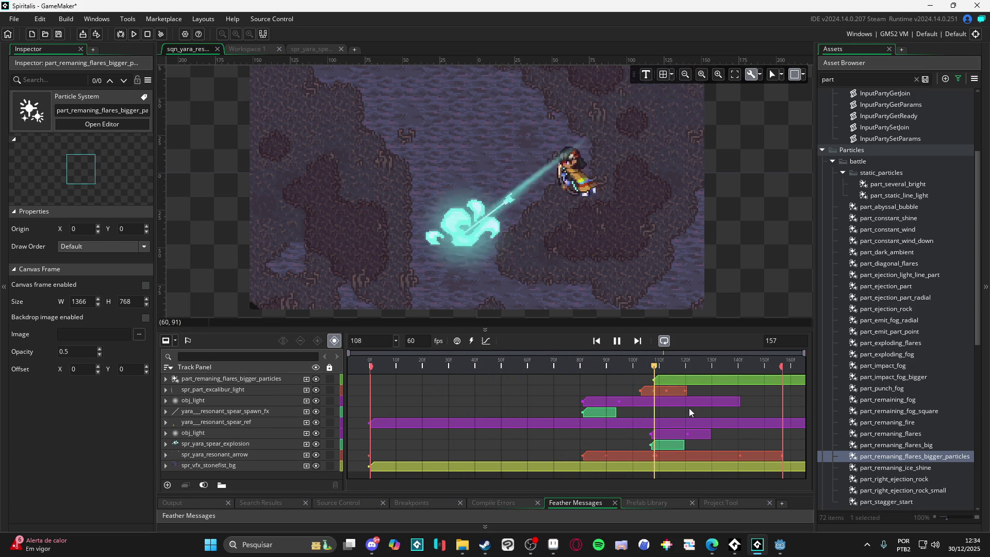
key("space")
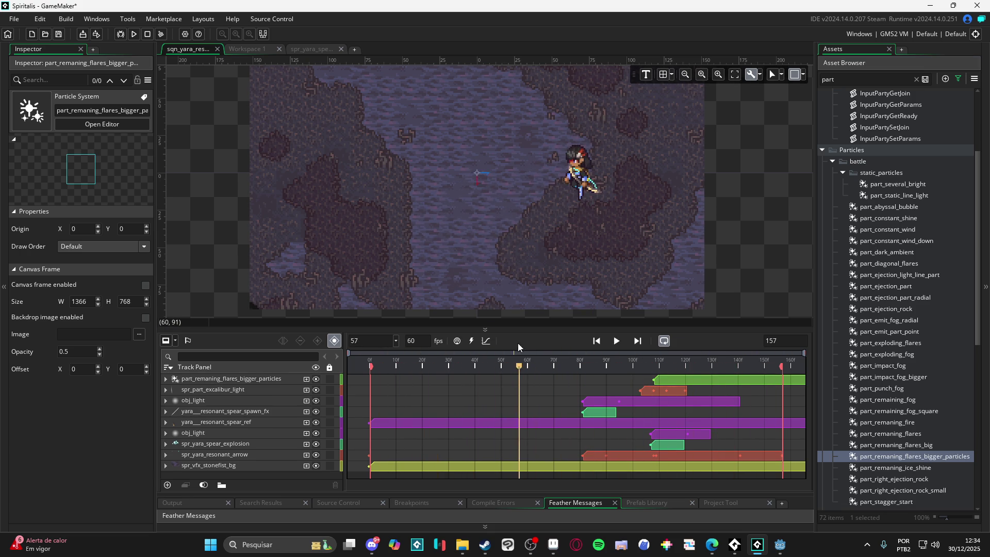
key("space")
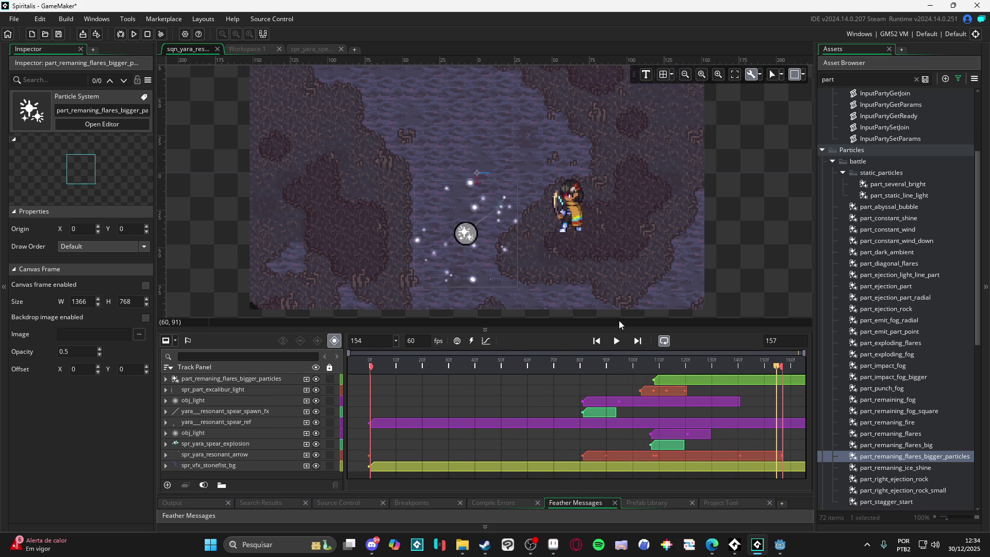
At the explosion frame, scale the emitter to 0.664 and center it on the impact.
mouse_move(643, 370)
left_mouse_down()
mouse_move(667, 370)
mouse_move(650, 378)
left_mouse_up()
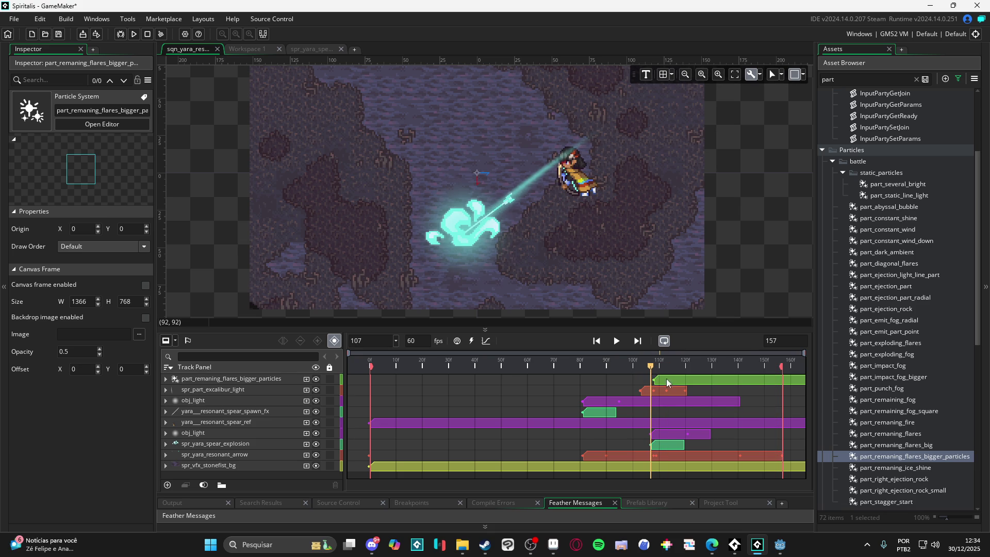
left_click(659, 376)
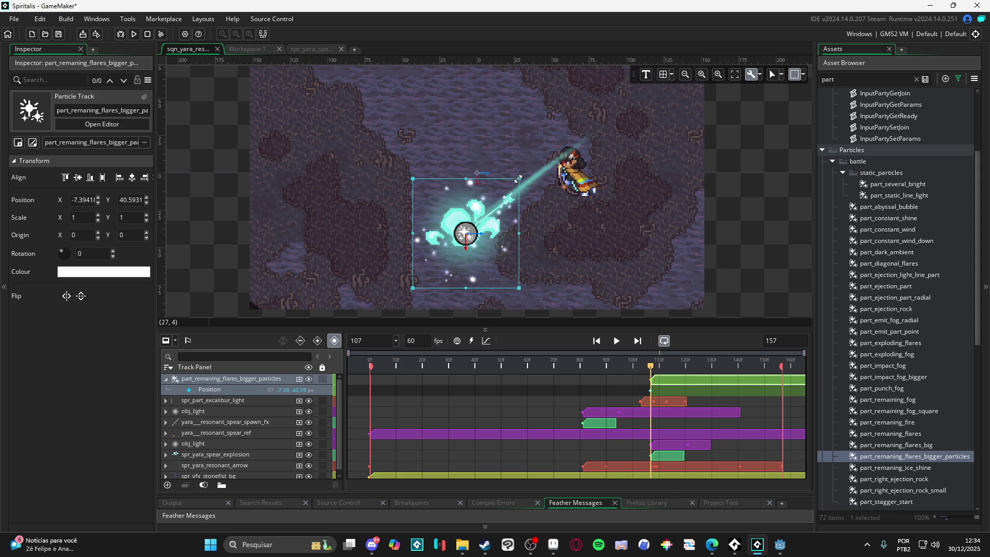
mouse_move(518, 179)
left_mouse_down()
mouse_move(585, 150)
mouse_move(515, 190)
mouse_move(485, 214)
mouse_move(485, 231)
left_mouse_up()
left_click_drag(471, 276, 491, 254)
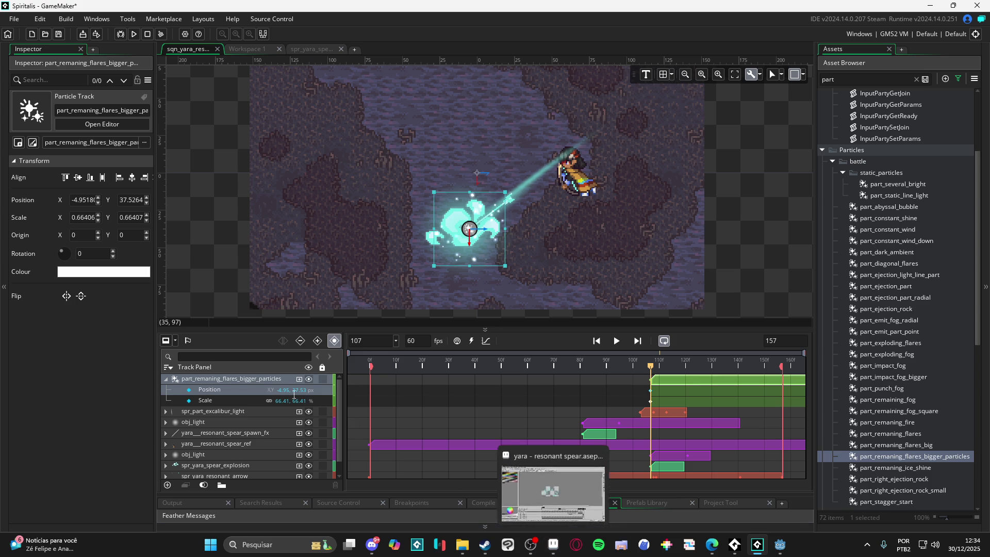
Give the bigger flares particles a Colour Multiply tint of cyan 73EFE8.
left_click(299, 379)
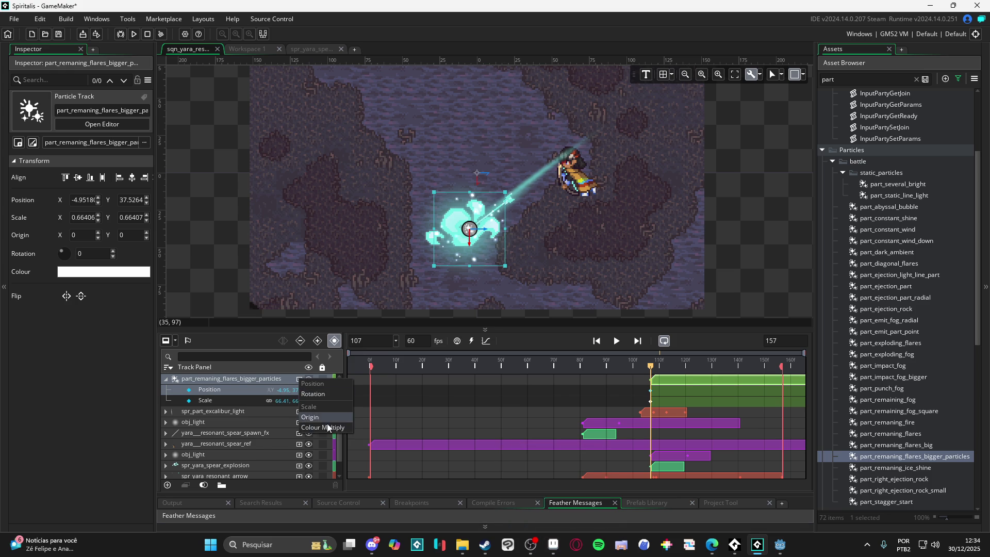
left_click(302, 411)
left_click(276, 390)
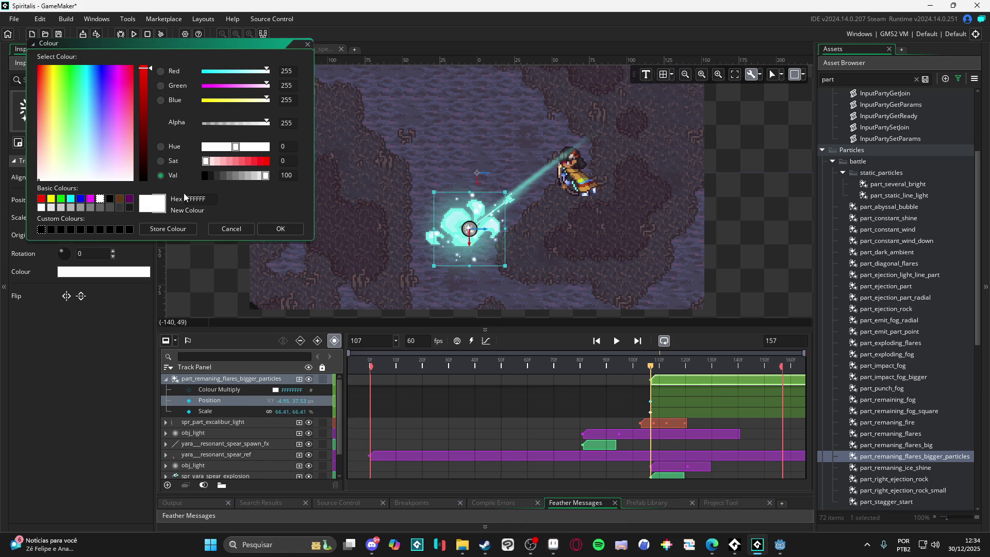
key("ctrl+a")
type("73efe8")
left_click(279, 231)
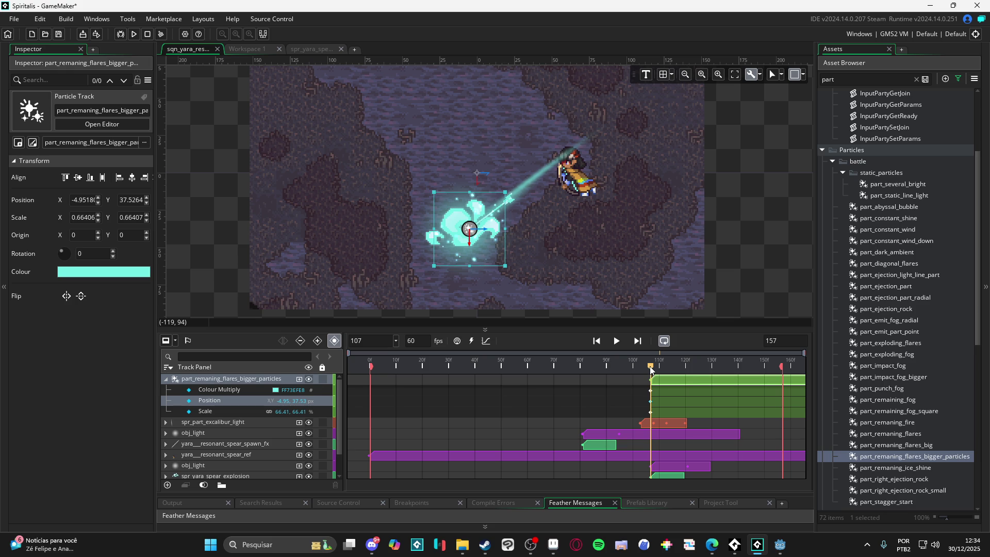
Key the particles' tint to alpha 0 at frame 147, then rewind and collapse the track.
left_click_drag(650, 368, 752, 376)
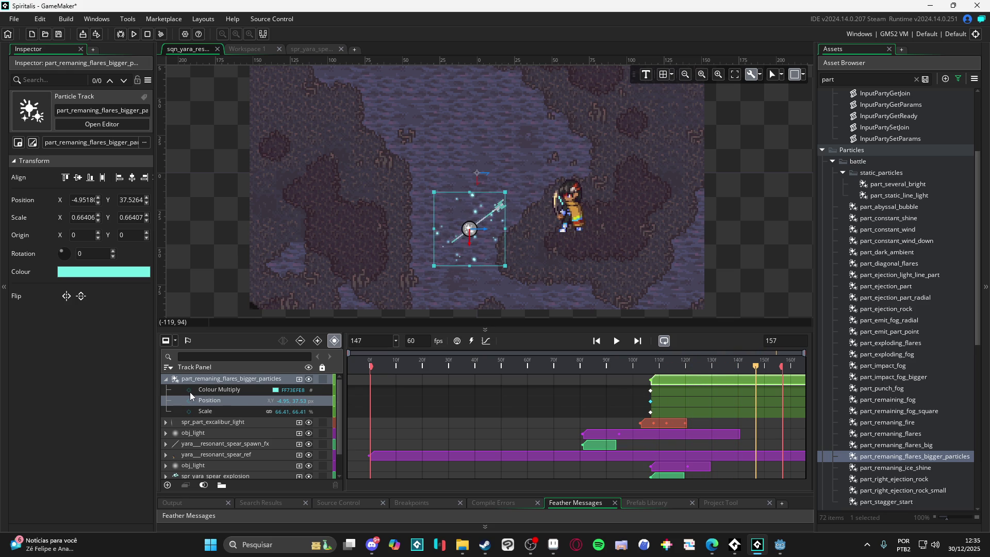
left_click(278, 390)
left_click(279, 394)
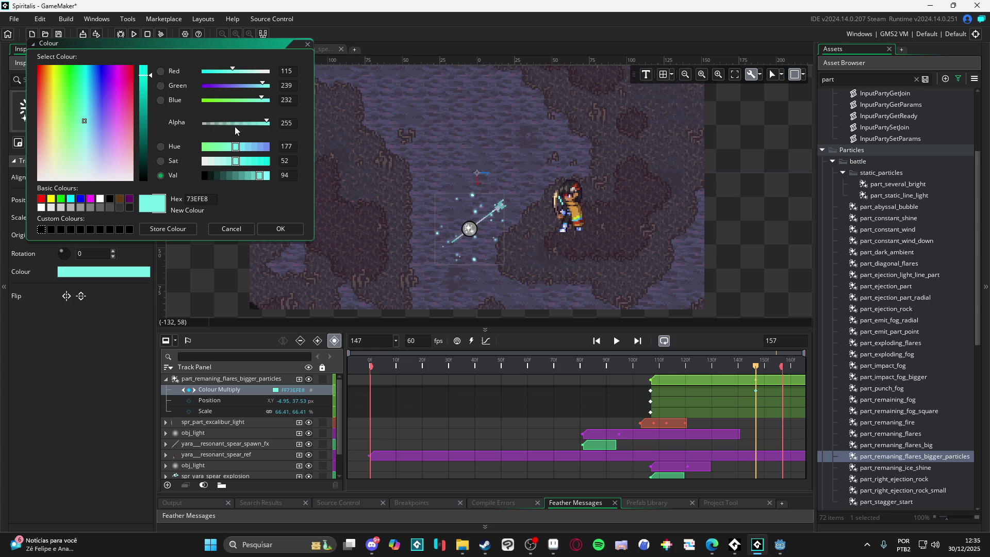
left_click_drag(234, 123, 203, 123)
left_click(272, 229)
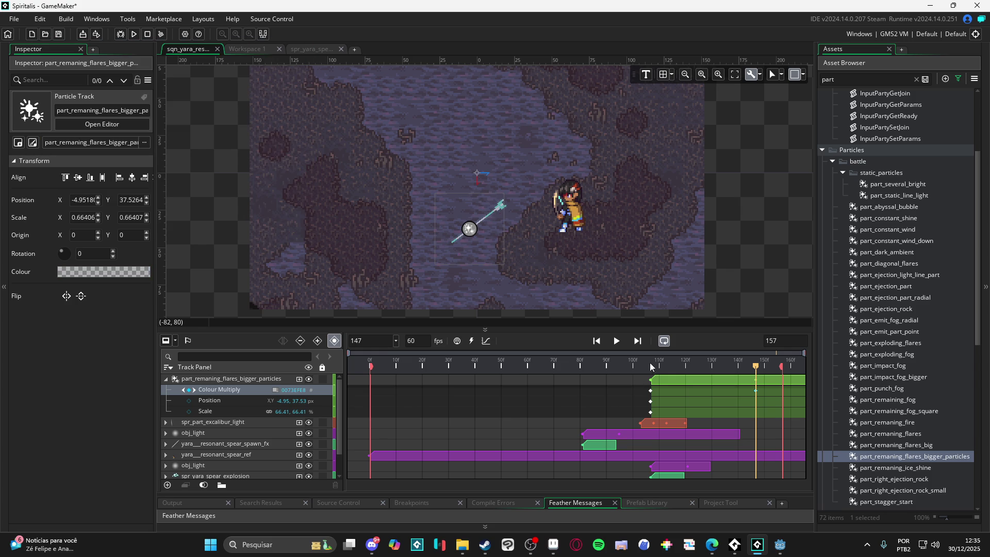
key("Home")
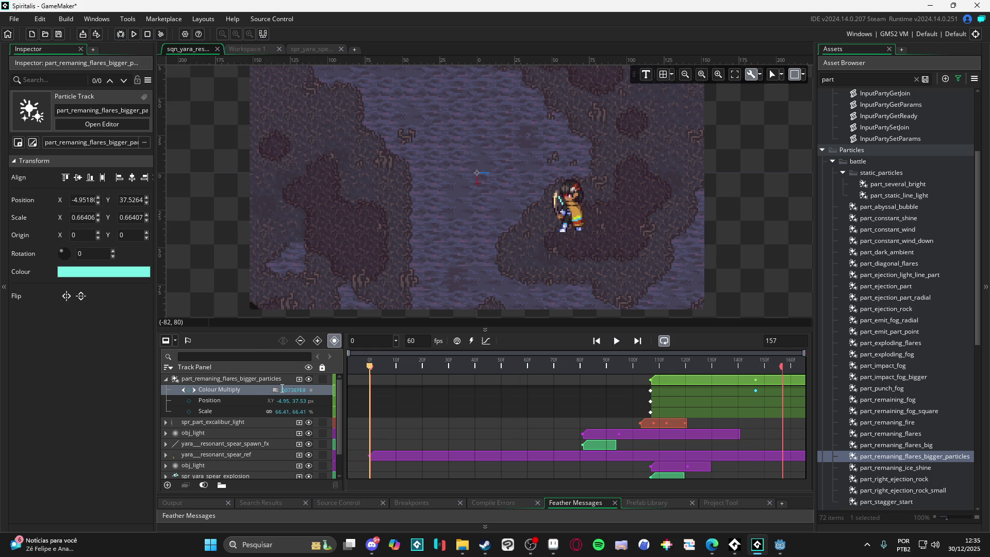
left_click(166, 379)
left_click(215, 242)
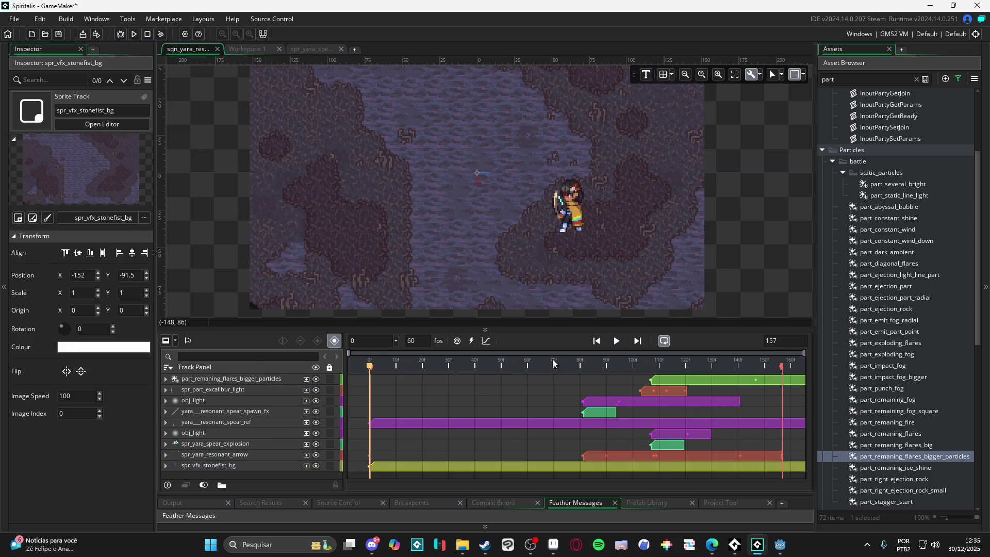
left_click(616, 342)
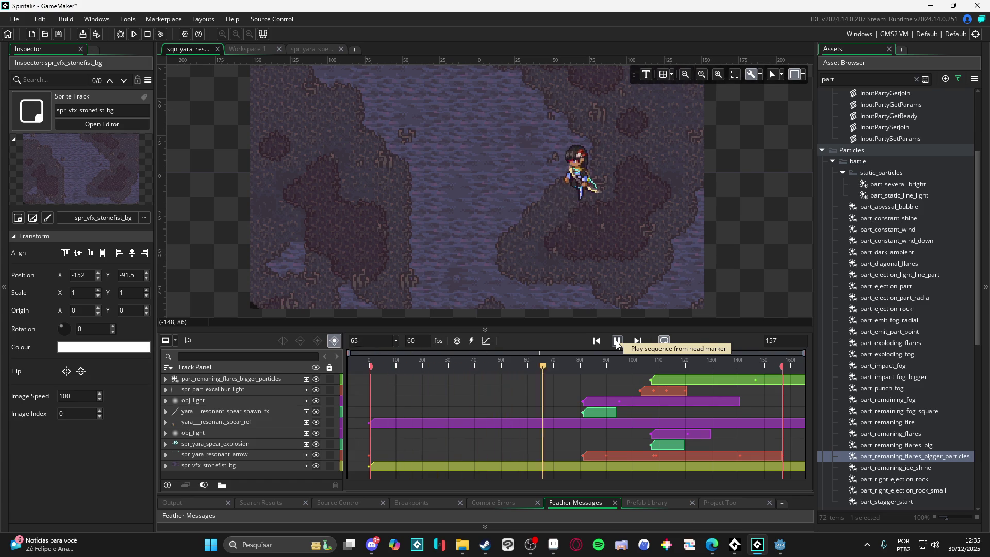
left_click(617, 341)
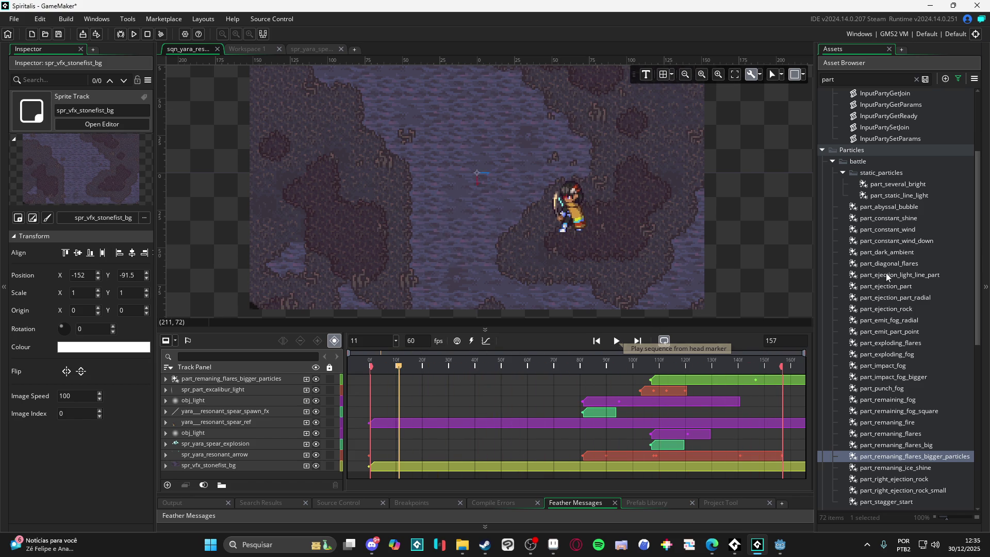
mouse_move(601, 364)
left_mouse_down()
mouse_move(651, 367)
mouse_move(642, 373)
left_mouse_up()
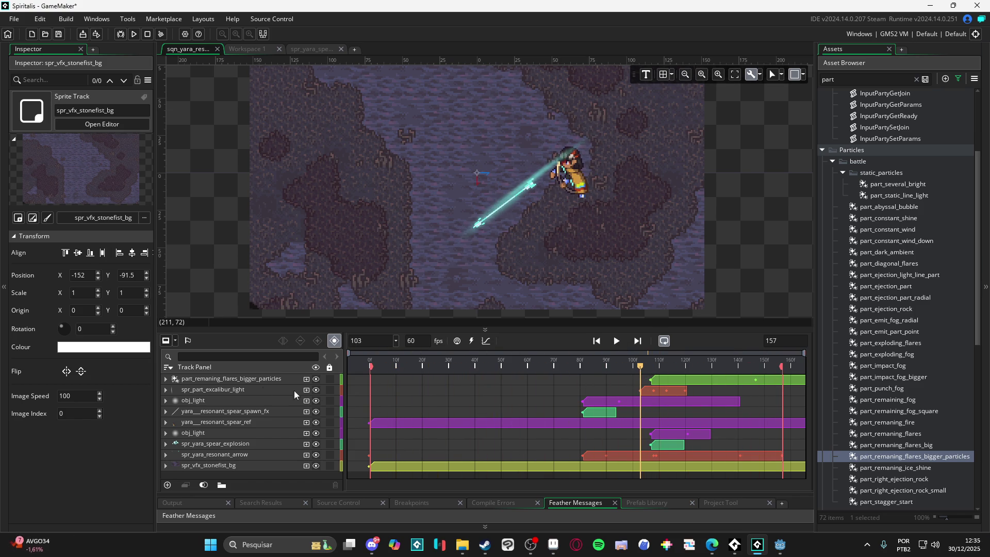
left_click(209, 390)
left_click(166, 390)
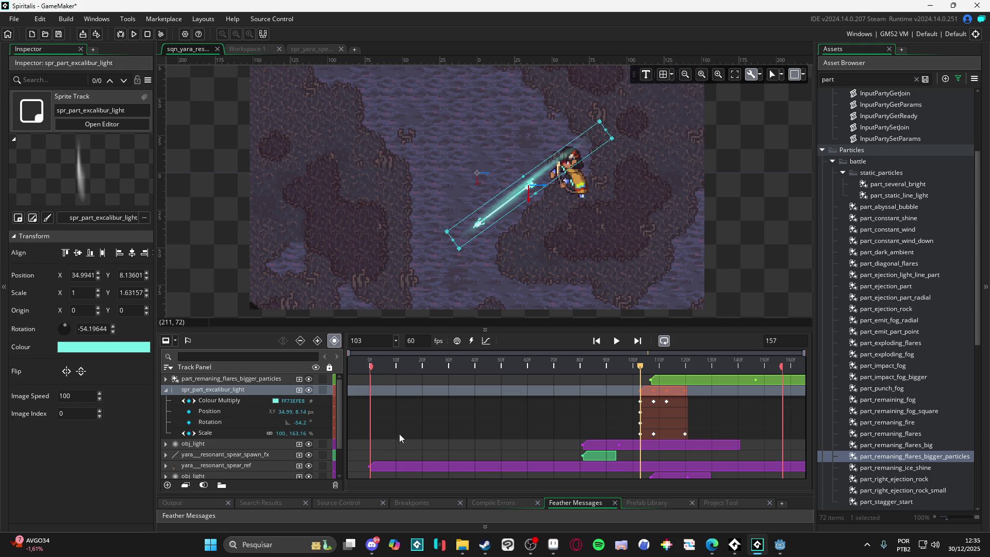
left_click(654, 401)
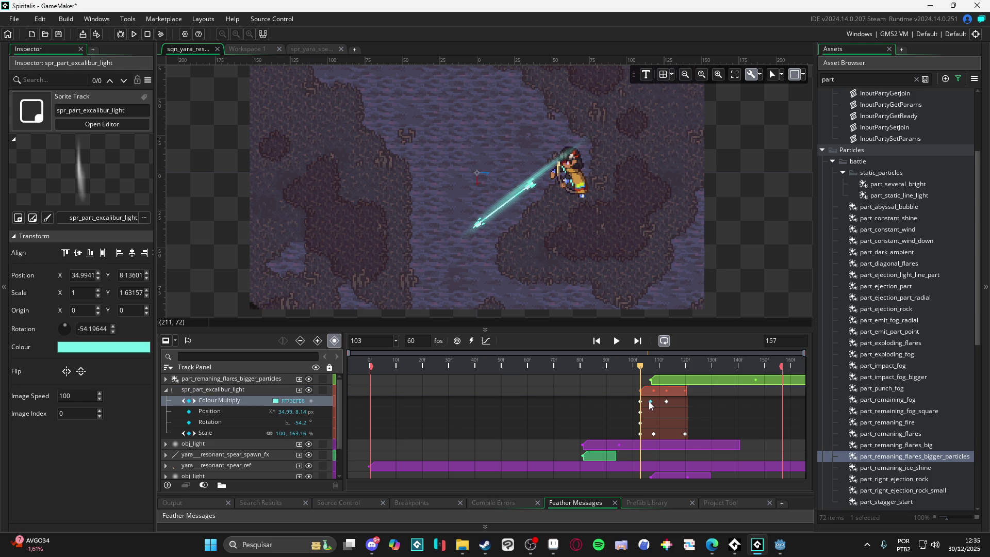
key("Home")
double_click(187, 390)
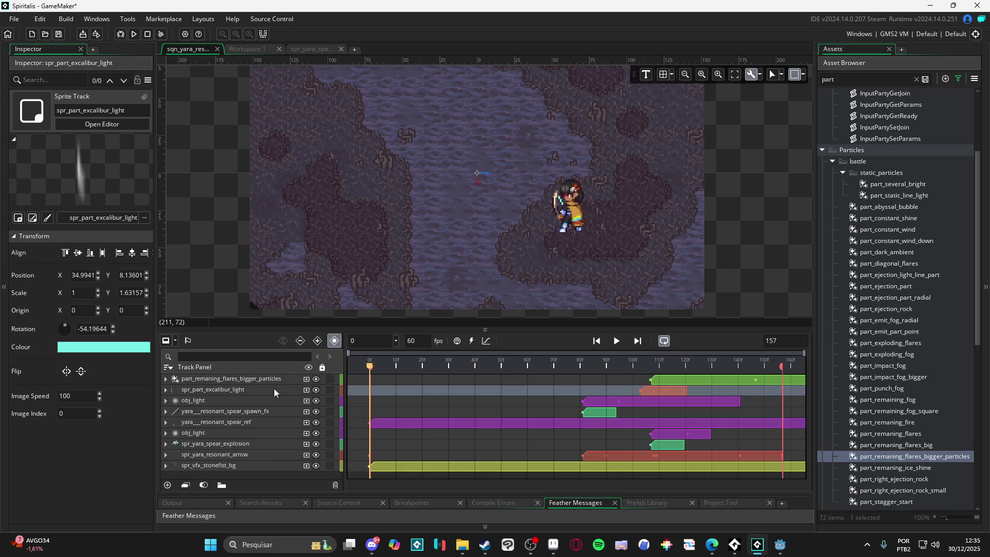
left_click(616, 341)
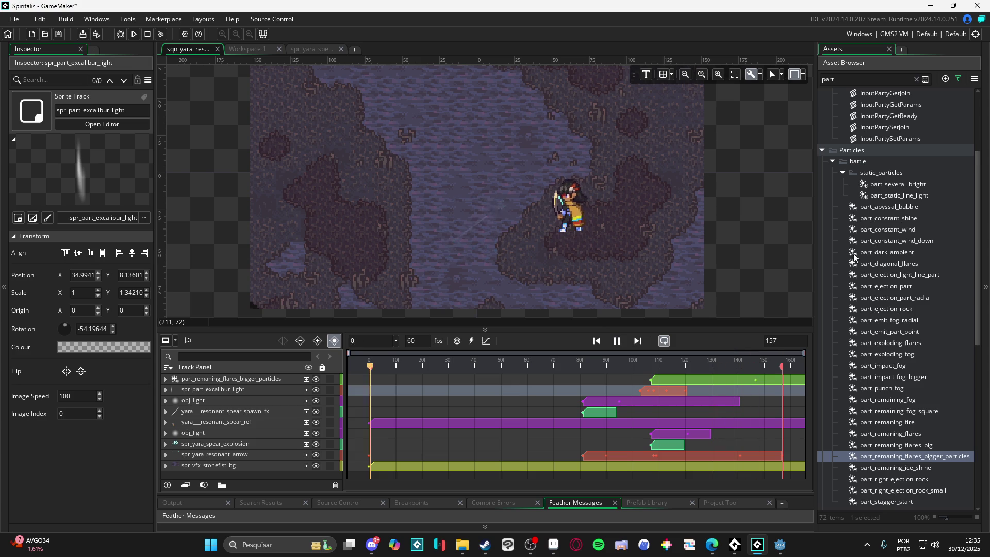
key("space")
left_click(575, 300)
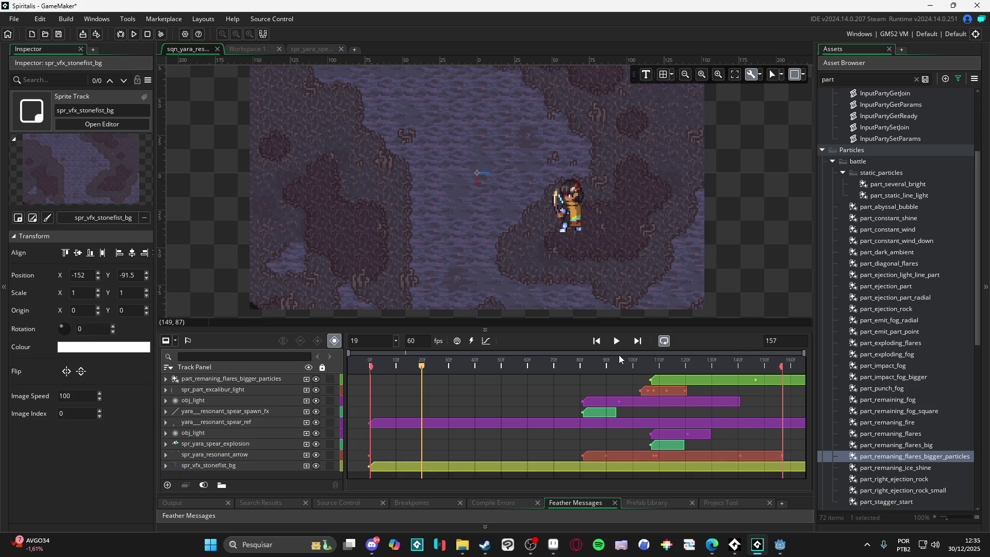
left_click(622, 340)
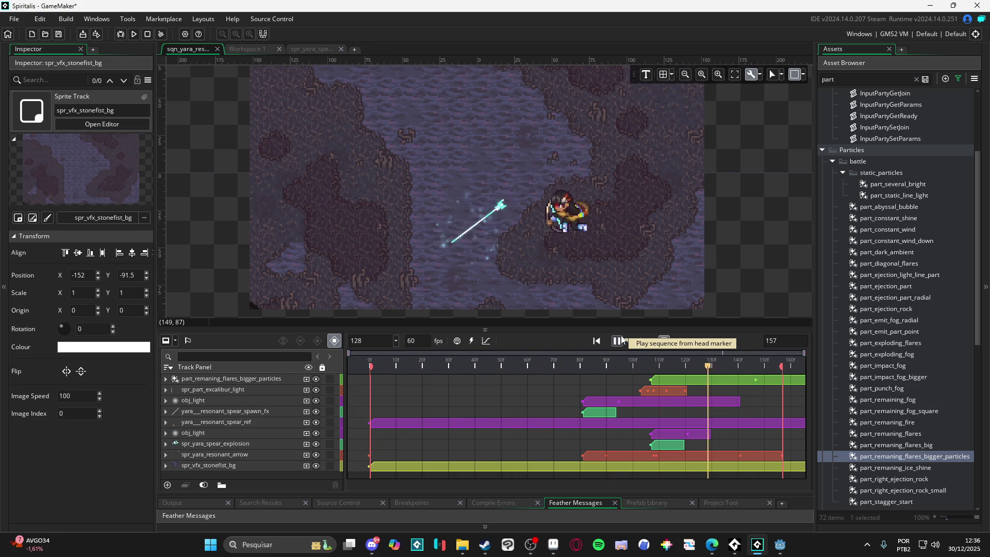
scroll(911, 473, "down", 3)
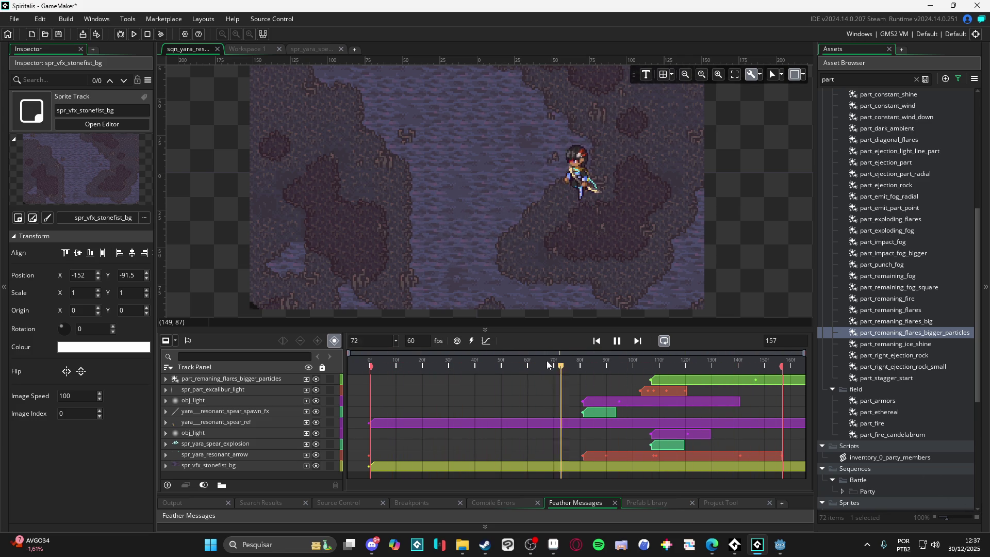
Stop playback, go to explosion frame 107 and duplicate the obj_light beam track.
left_click(612, 344)
mouse_move(618, 364)
left_mouse_down()
mouse_move(577, 372)
mouse_move(647, 381)
left_mouse_up()
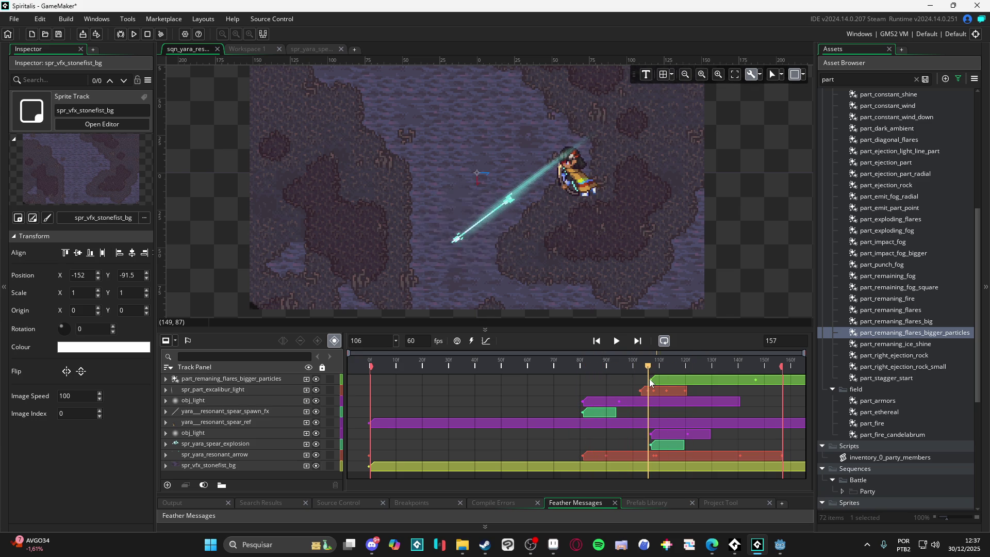
left_click_drag(648, 379, 651, 379)
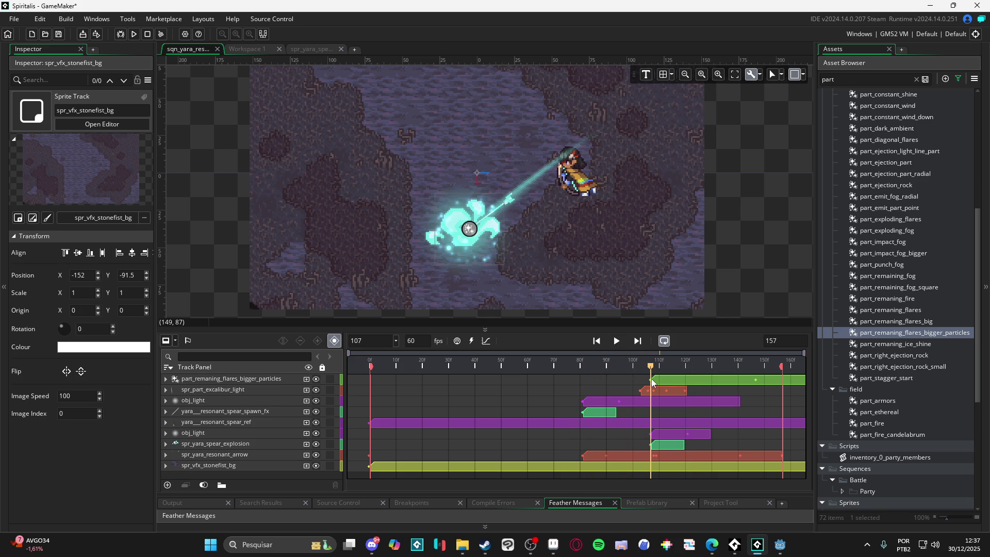
left_click(212, 402)
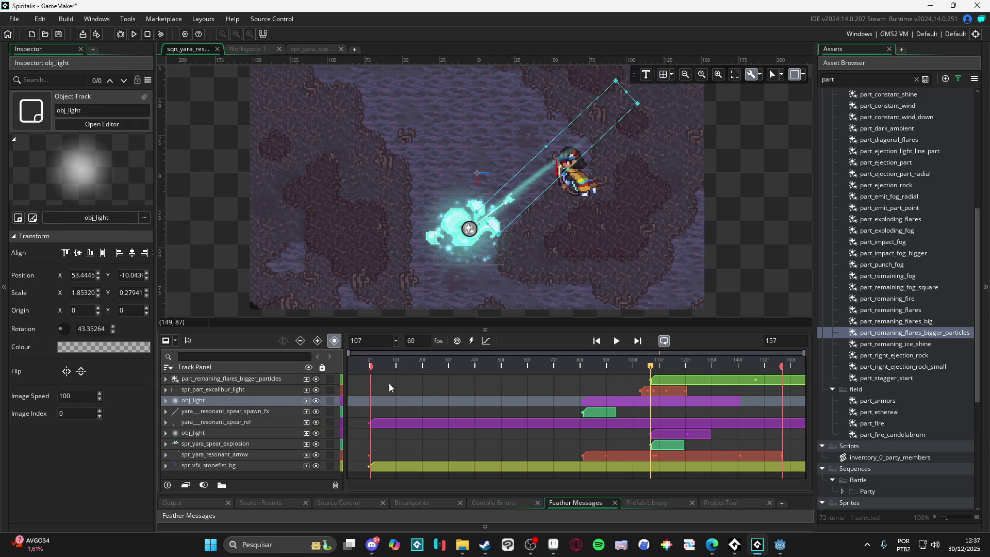
key("ctrl+d")
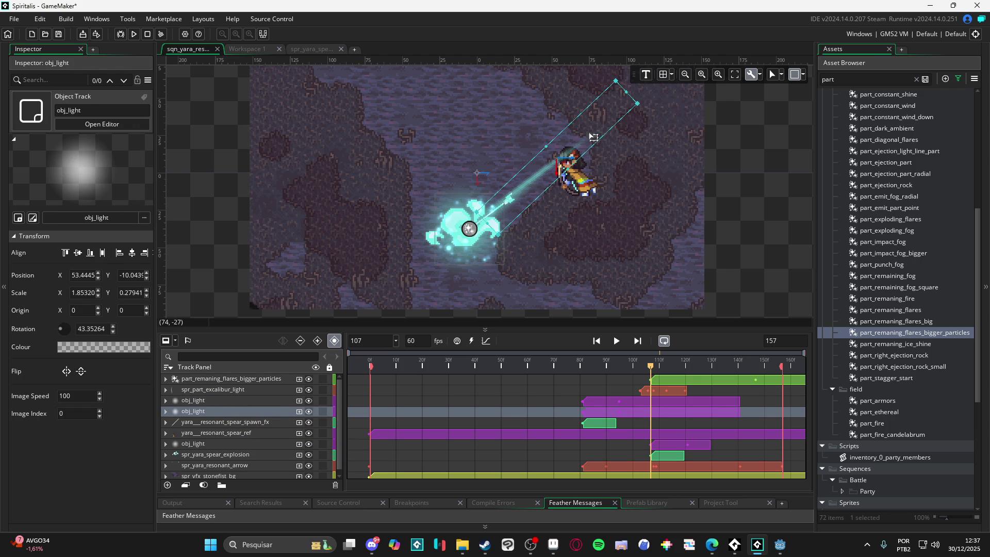
Start the copied beam at frame 110, angled and scaled between the thrower and the explosion.
left_click(210, 402)
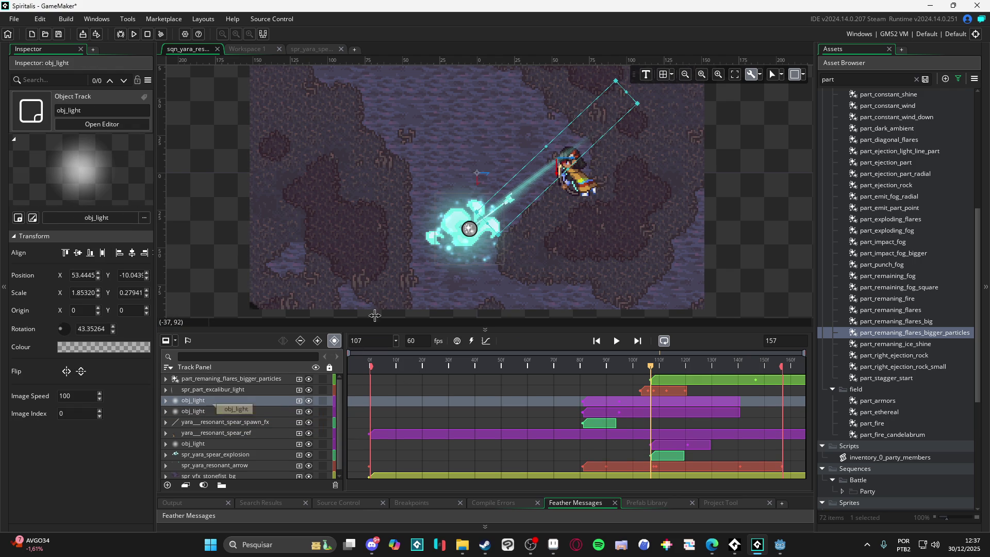
mouse_move(596, 139)
left_mouse_down()
mouse_move(567, 116)
mouse_move(486, 121)
left_mouse_up()
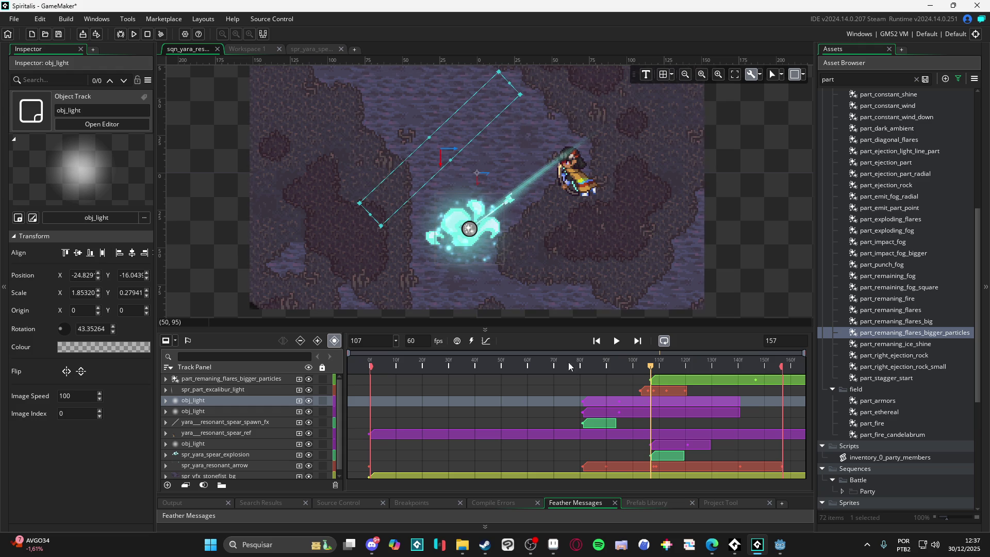
left_click_drag(594, 405, 674, 404)
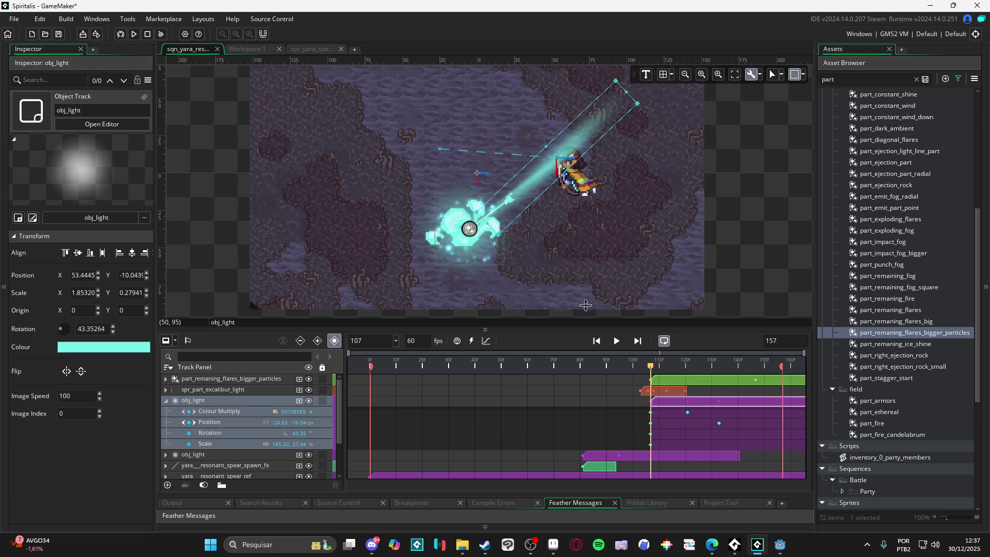
mouse_move(582, 144)
left_mouse_down()
mouse_move(496, 121)
mouse_move(506, 139)
left_mouse_up()
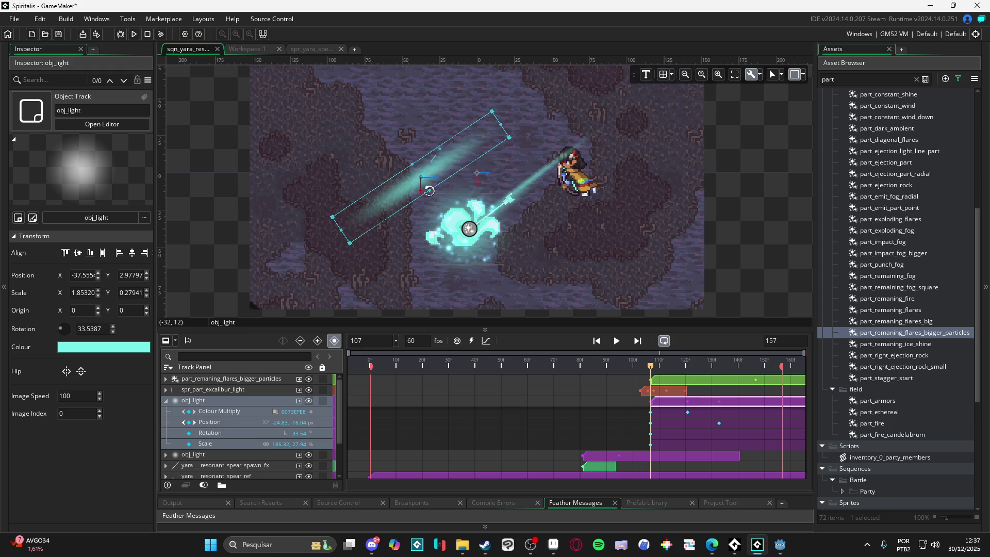
left_click_drag(428, 190, 444, 214)
left_click_drag(496, 140, 453, 169)
left_click_drag(397, 209, 492, 226)
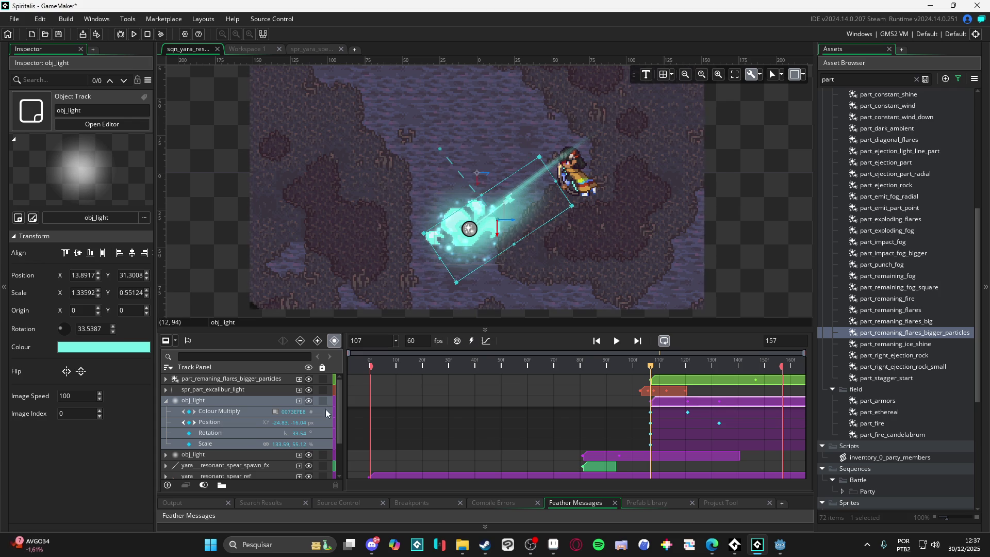
Collapse the obj_light rows and duplicate the beam track once more.
left_click(166, 401)
left_click(199, 410)
left_click(200, 400)
key("ctrl+d")
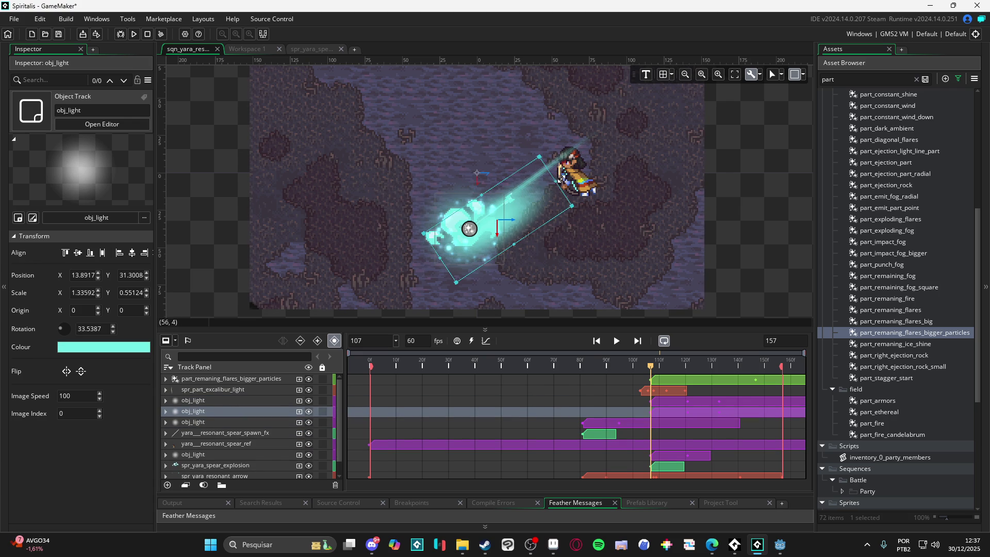
Turn the new obj_light beam upright at 90°, move it onto the explosion and shorten it.
mouse_move(564, 172)
left_mouse_down()
mouse_move(508, 151)
mouse_move(475, 163)
left_mouse_up()
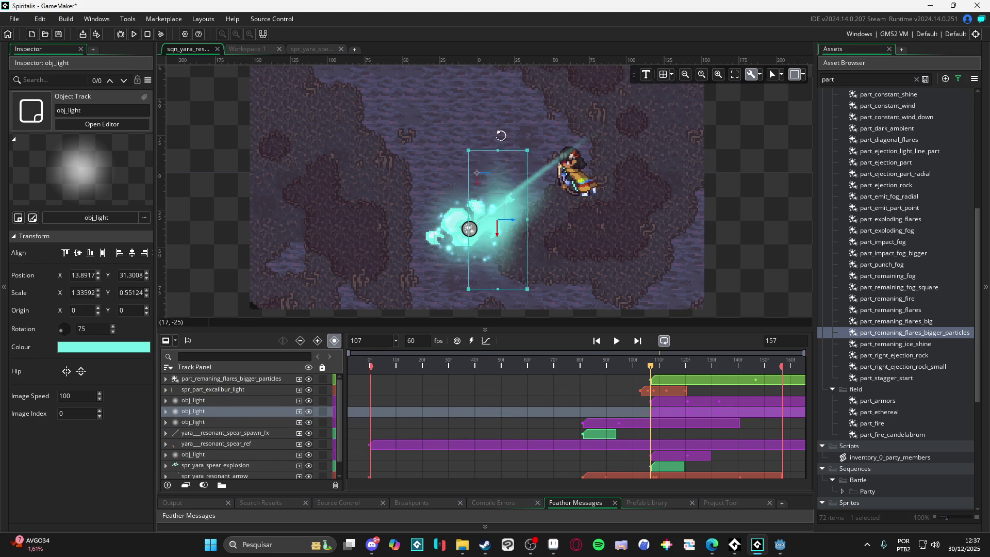
mouse_move(496, 202)
left_mouse_down()
mouse_move(442, 201)
mouse_move(475, 205)
mouse_move(469, 174)
left_mouse_up()
left_click_drag(469, 121, 460, 175)
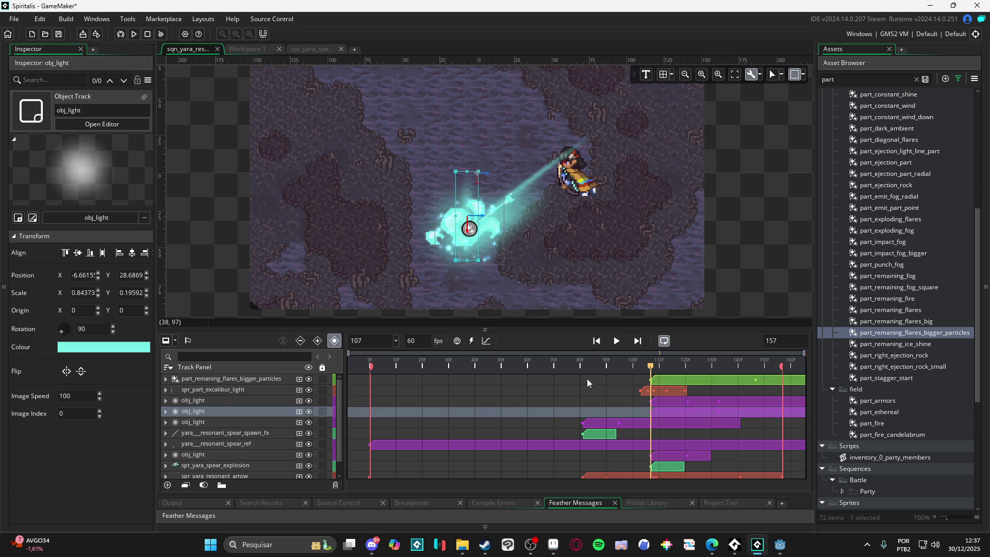
Duplicate the upright beam and angle the copy up-left at about 152°, scaled 1.08×0.32.
left_click(198, 400)
left_click(200, 411)
key("ctrl+d")
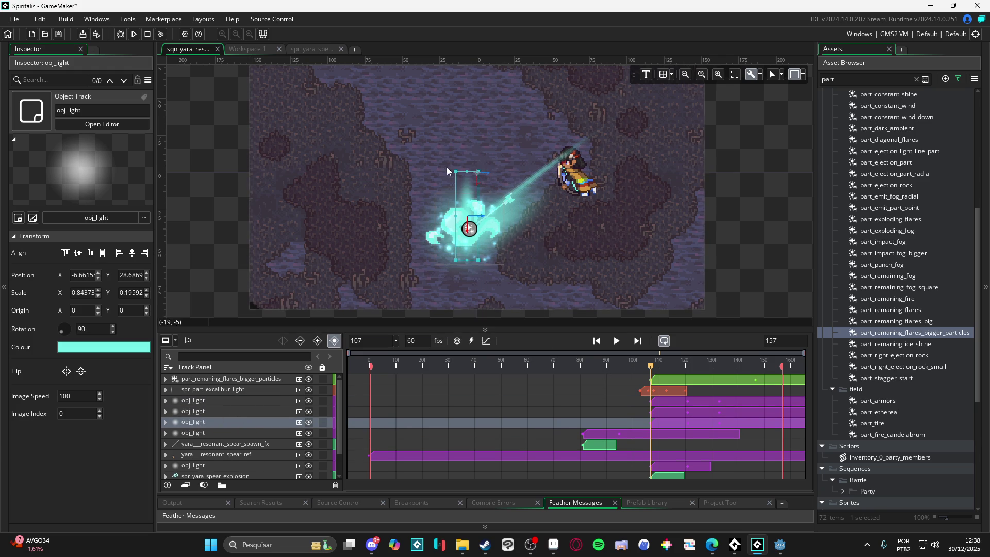
left_click_drag(453, 166, 406, 165)
left_click_drag(457, 207, 429, 204)
mouse_move(424, 170)
left_mouse_down()
mouse_move(427, 212)
mouse_move(373, 189)
left_mouse_up()
left_click_drag(428, 203, 437, 194)
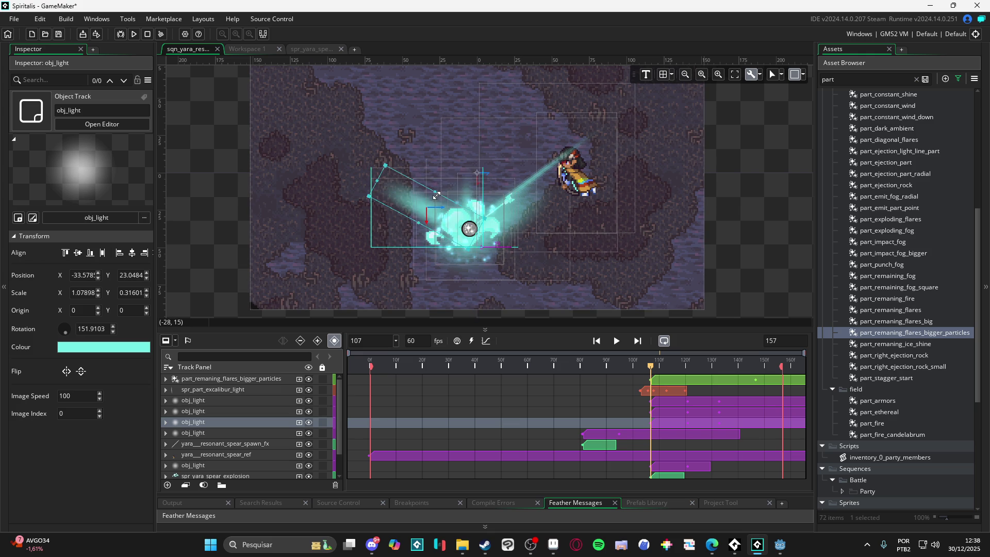
left_click(746, 264)
mouse_move(665, 365)
left_mouse_down()
mouse_move(613, 364)
mouse_move(723, 364)
mouse_move(652, 366)
left_mouse_up()
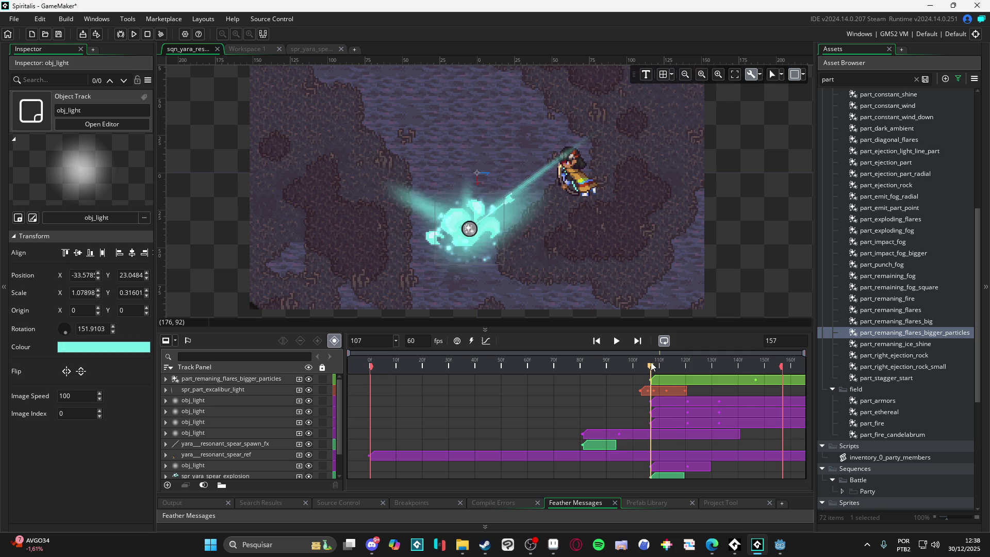
Delete the later Position keyframe from the first obj_light track.
left_click(165, 401)
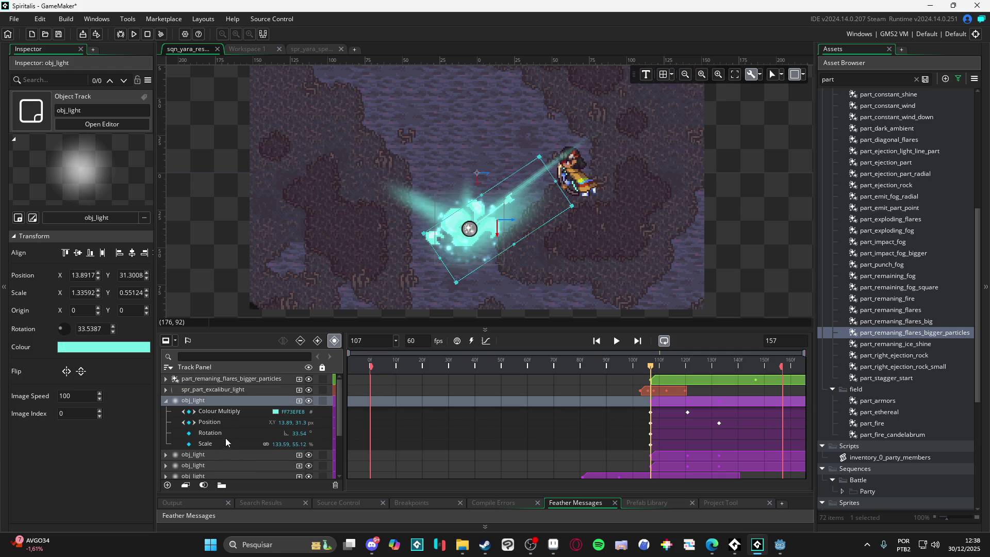
left_click(225, 422)
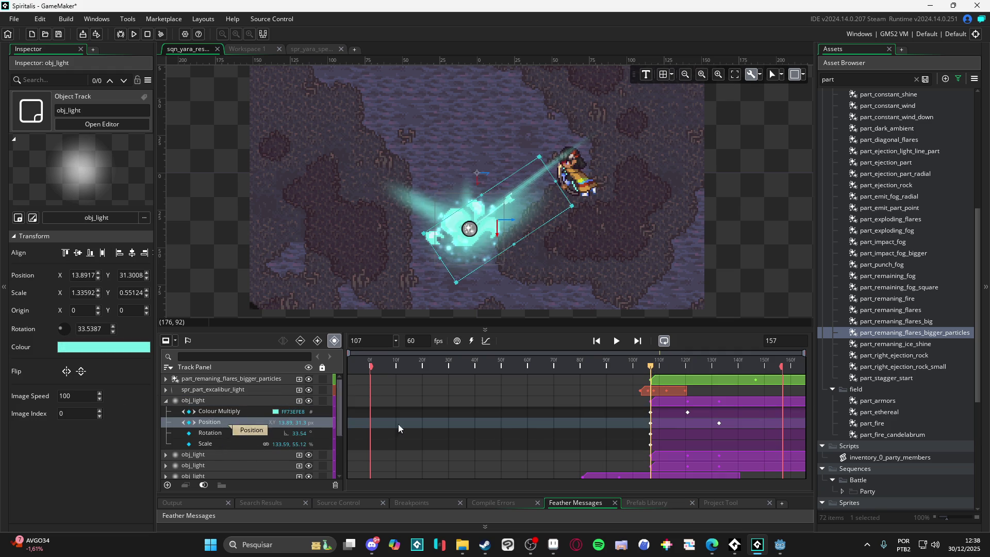
left_click(650, 422)
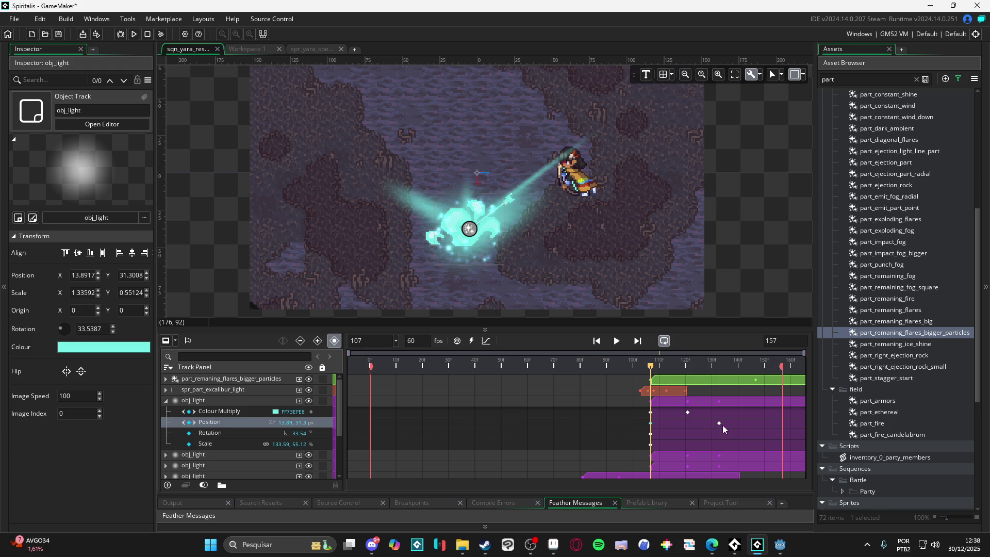
mouse_move(651, 367)
left_mouse_down()
mouse_move(671, 369)
mouse_move(654, 367)
left_mouse_up()
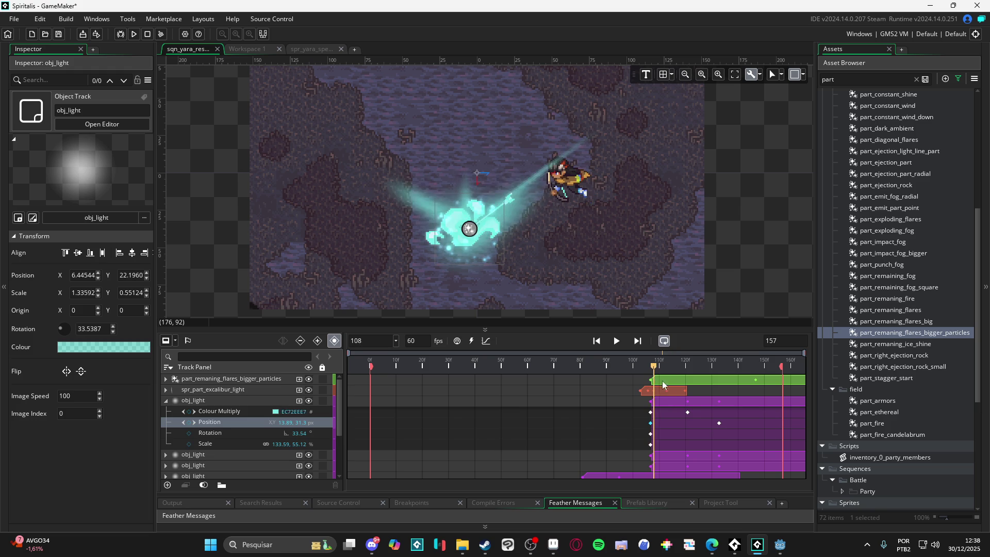
left_click(719, 422)
key("Delete")
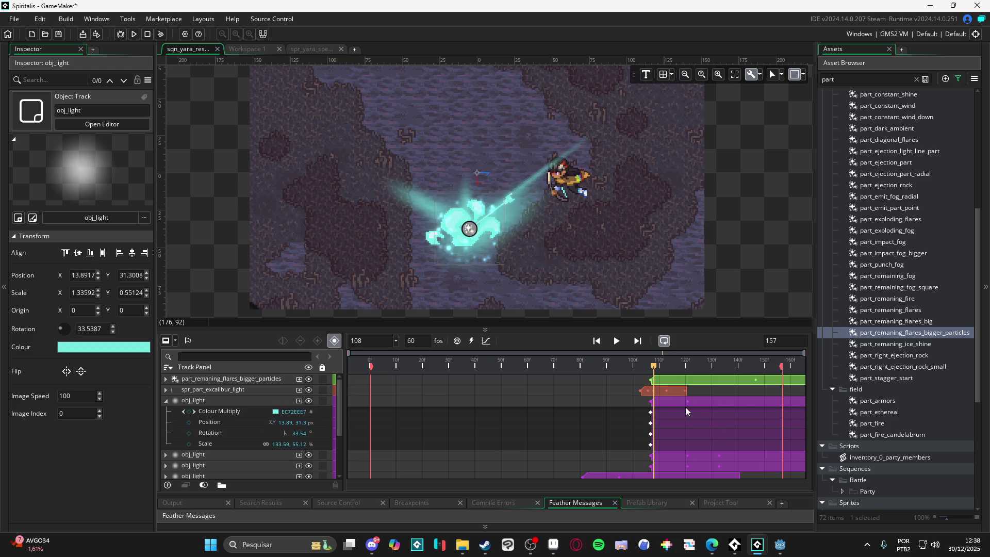
mouse_move(656, 378)
left_mouse_down()
mouse_move(641, 378)
mouse_move(662, 378)
mouse_move(650, 378)
left_mouse_up()
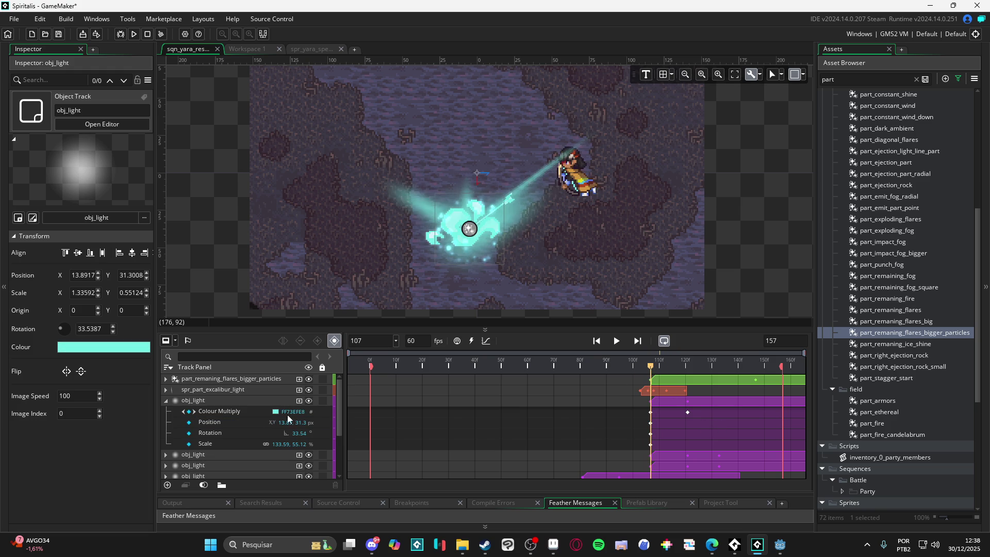
Delete another obj_light track's Position keyframe at frame 107, then collapse the obj_light tracks.
left_click(202, 454)
scroll(196, 453, "down", 2)
left_click(166, 416)
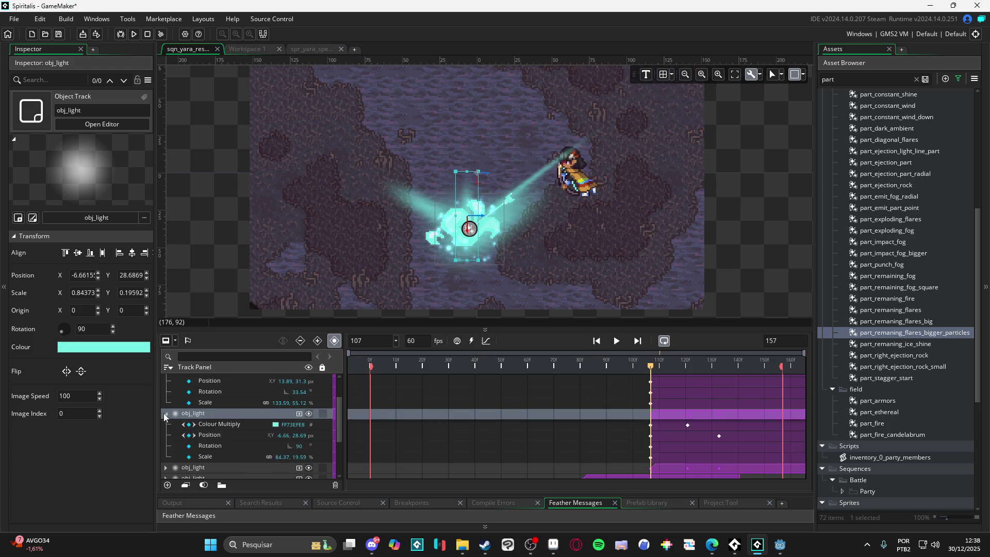
left_click(651, 436)
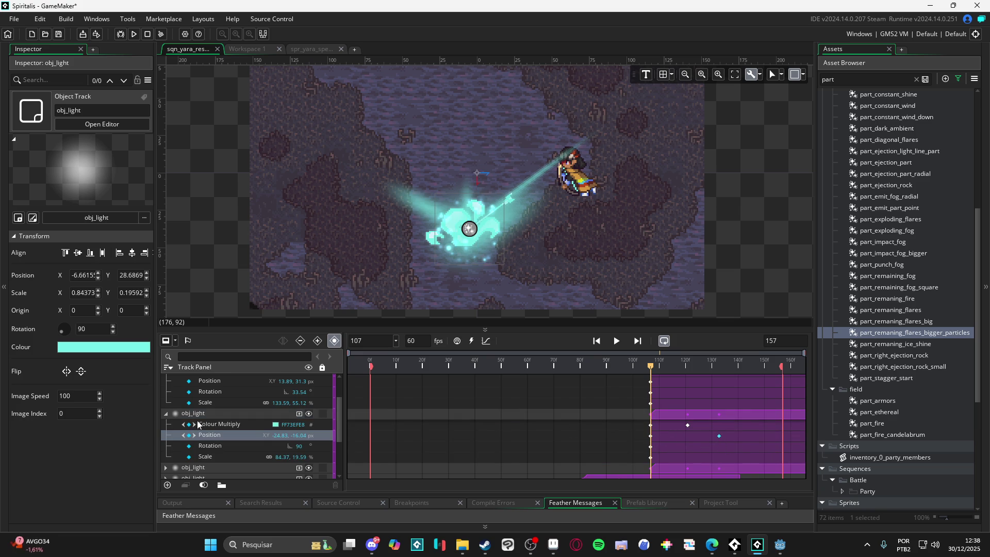
left_click(167, 412)
left_click(166, 424)
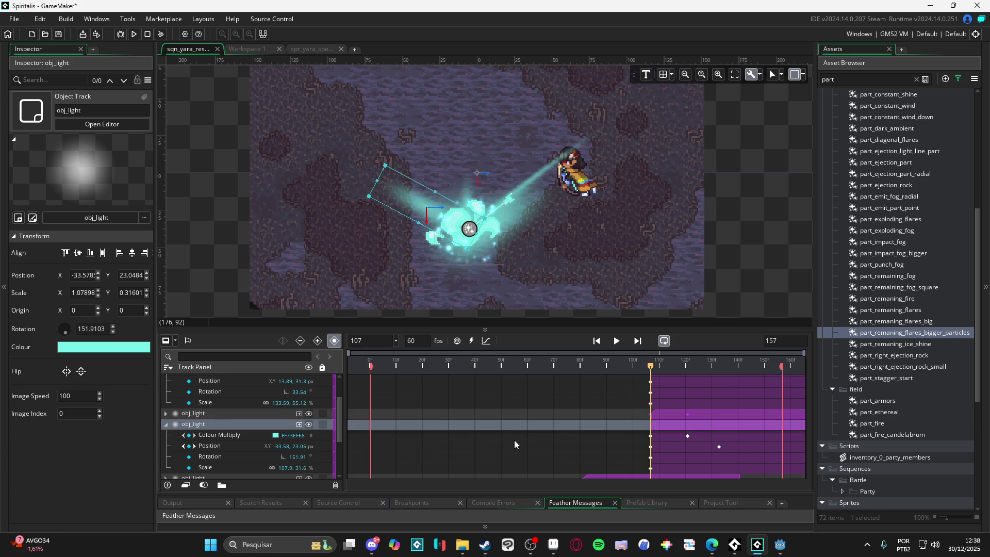
left_click(651, 448)
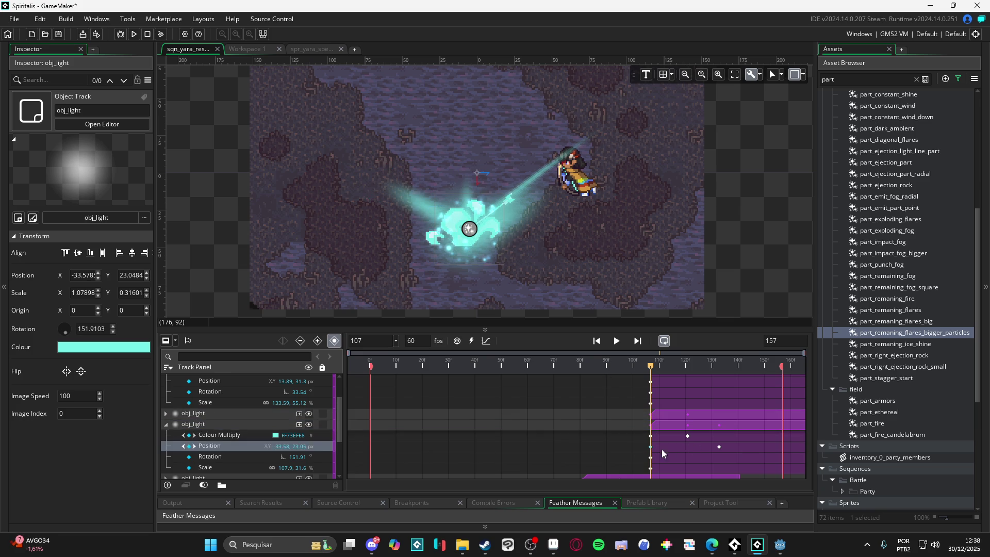
key("Delete")
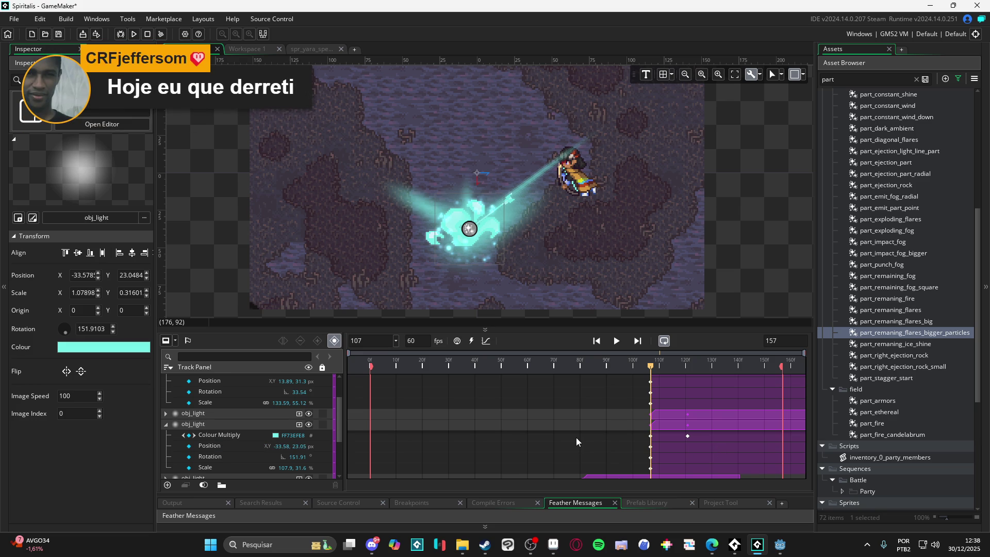
scroll(341, 441, "up", 3)
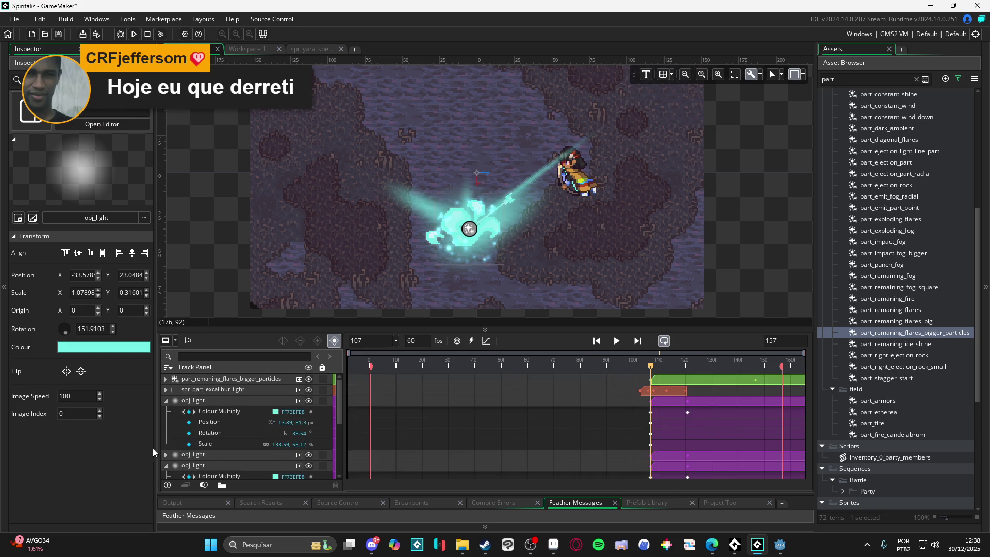
left_click(166, 401)
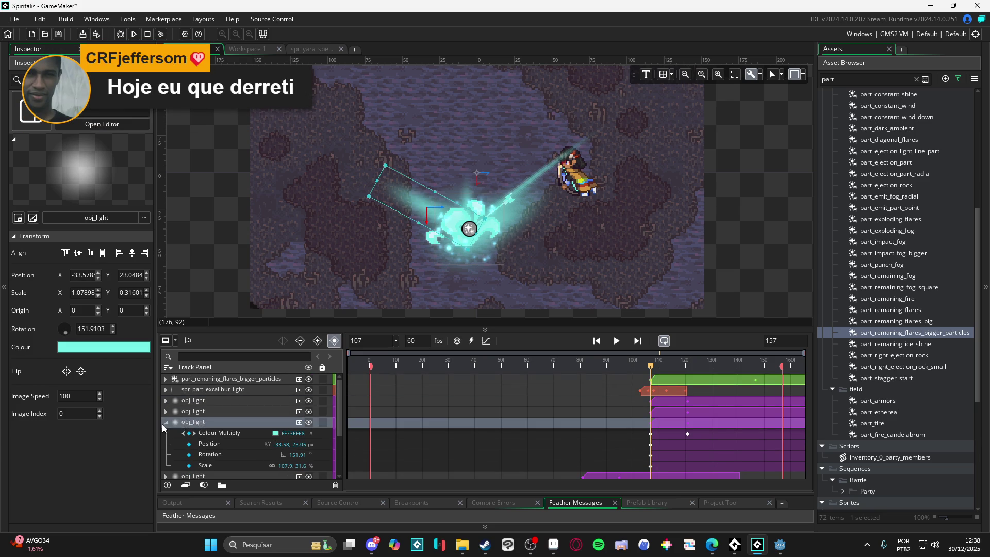
left_click(165, 423)
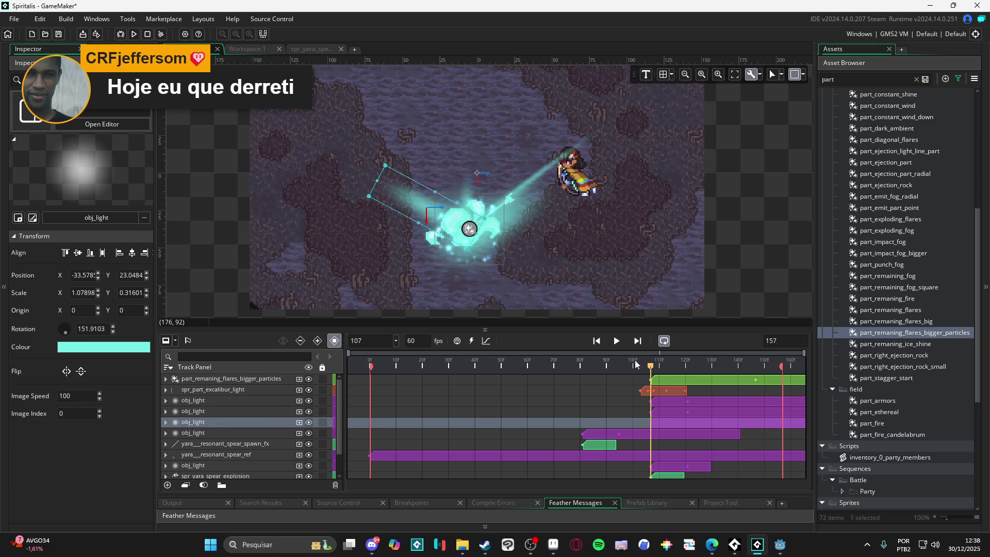
Play the spear sequence from frame 0 and pause it around frame 12.
left_click_drag(635, 364, 297, 343)
left_click(525, 218)
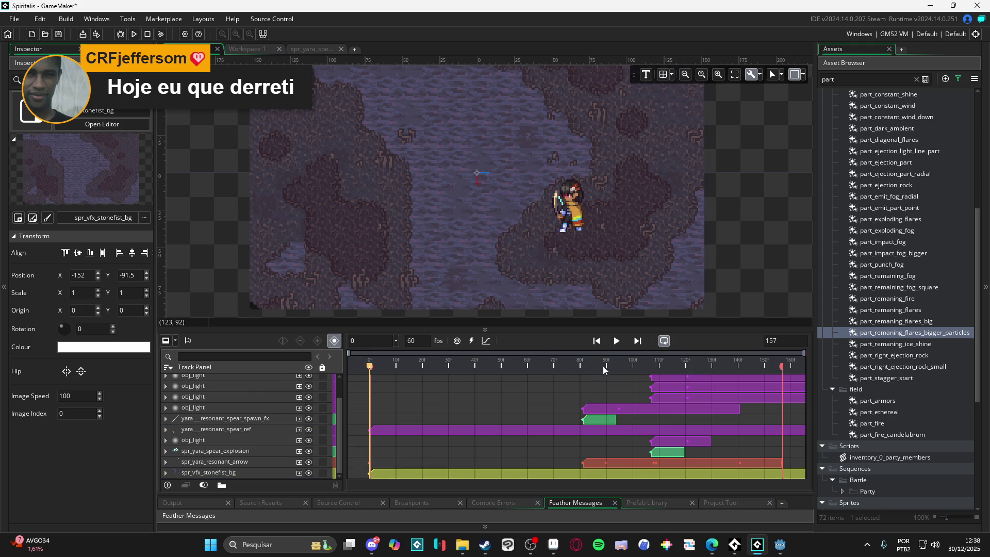
key("space")
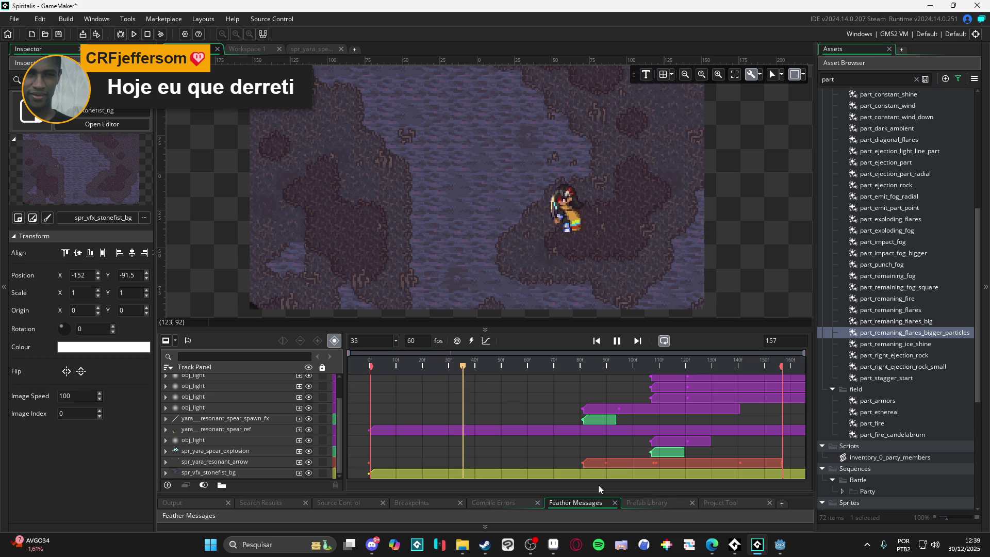
left_click(621, 342)
Delete two of the obj_light tracks from the timeline.
scroll(570, 431, "up", 2)
left_click(224, 430)
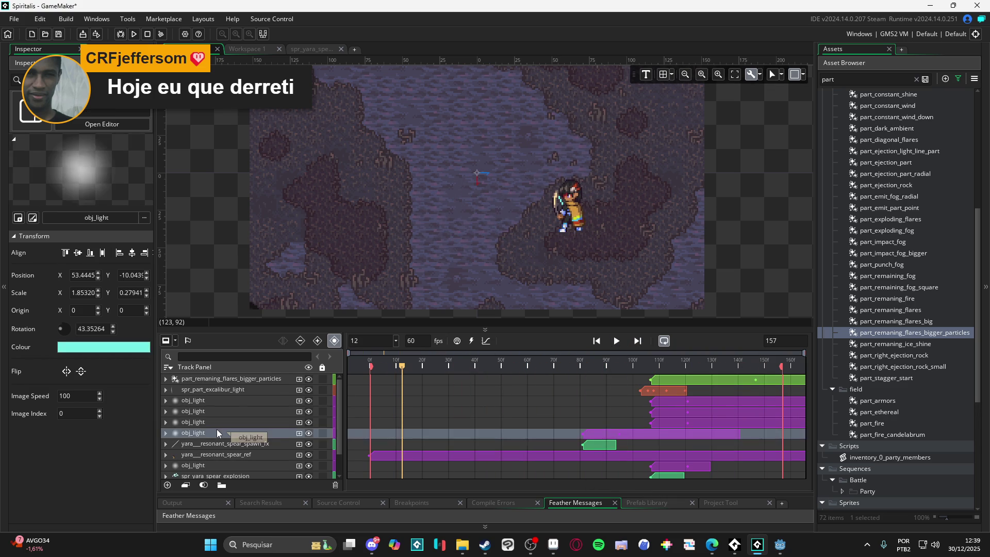
key("Delete")
left_click(199, 422)
key("Delete")
left_click(202, 413)
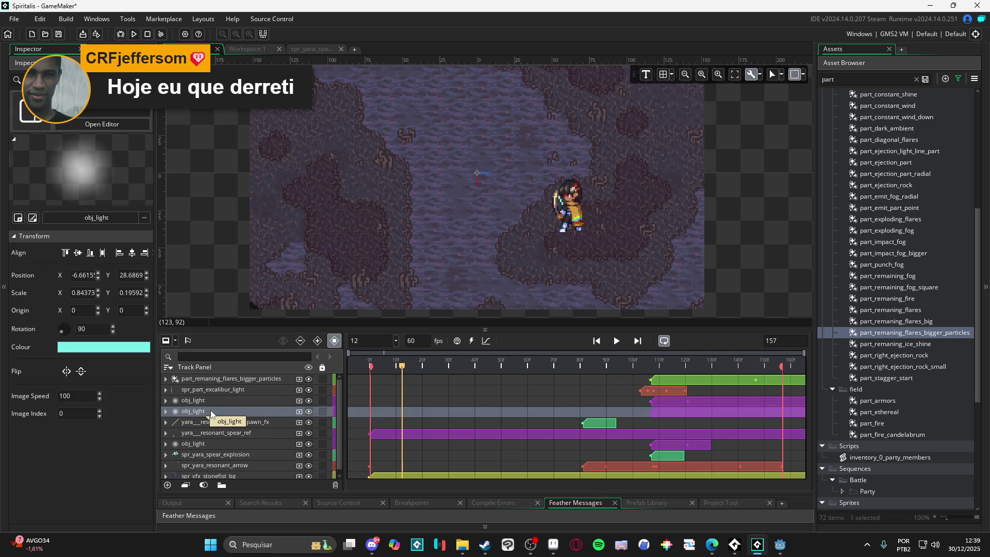
Restore the two obj_light tracks, then delete two light glows from the impact burst at frame 108.
key("ctrl+z")
key("ctrl+z")
left_click_drag(592, 367, 655, 365)
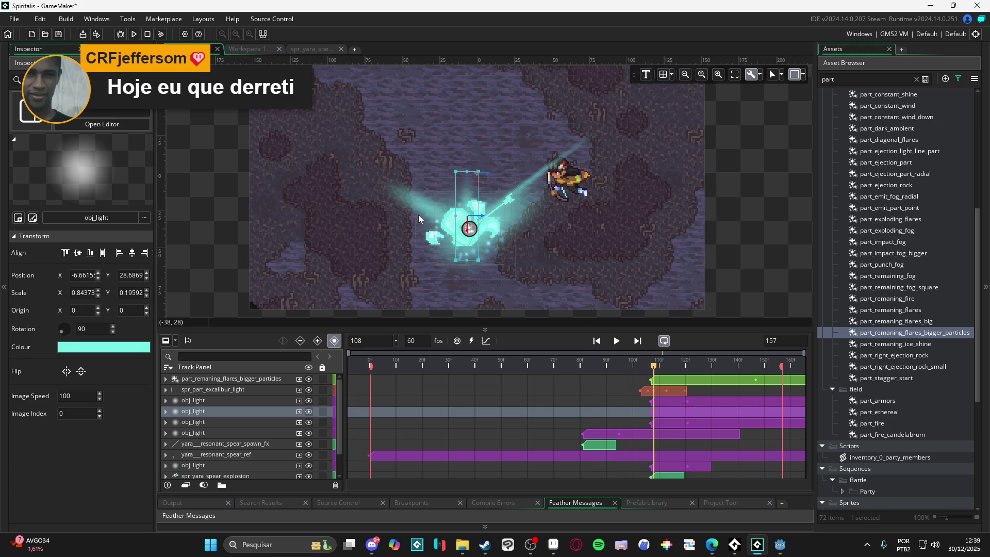
left_click(453, 219)
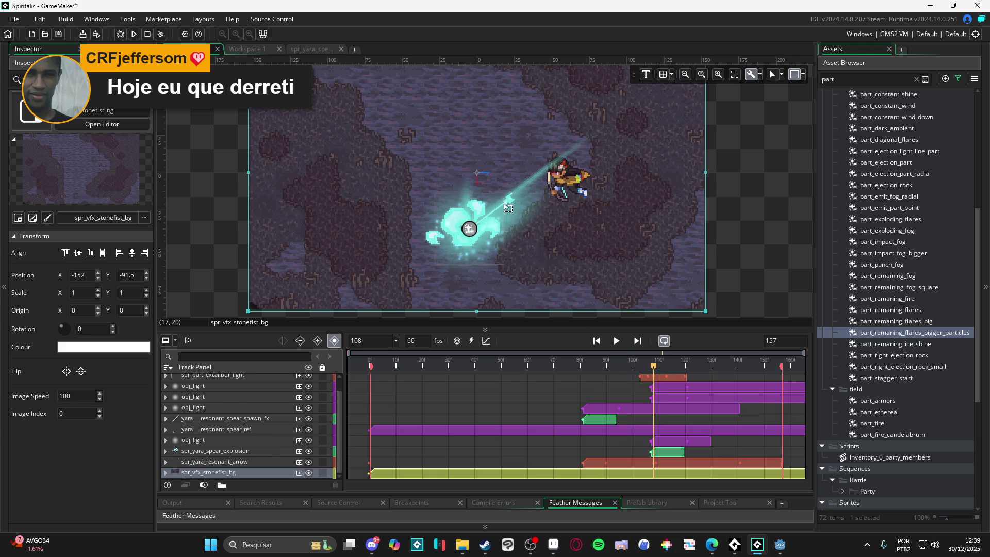
left_click(526, 216)
key("Delete")
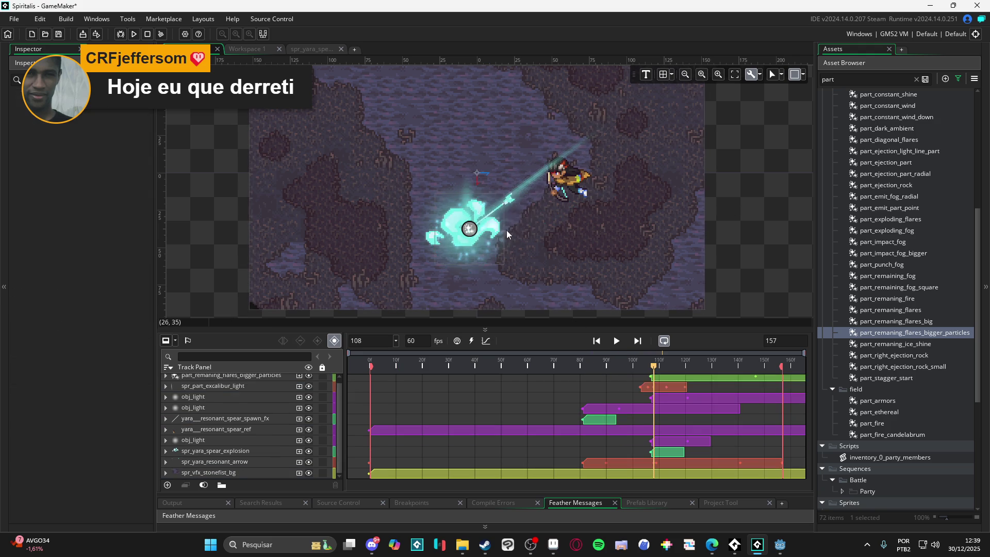
left_click(464, 184)
left_click(461, 212)
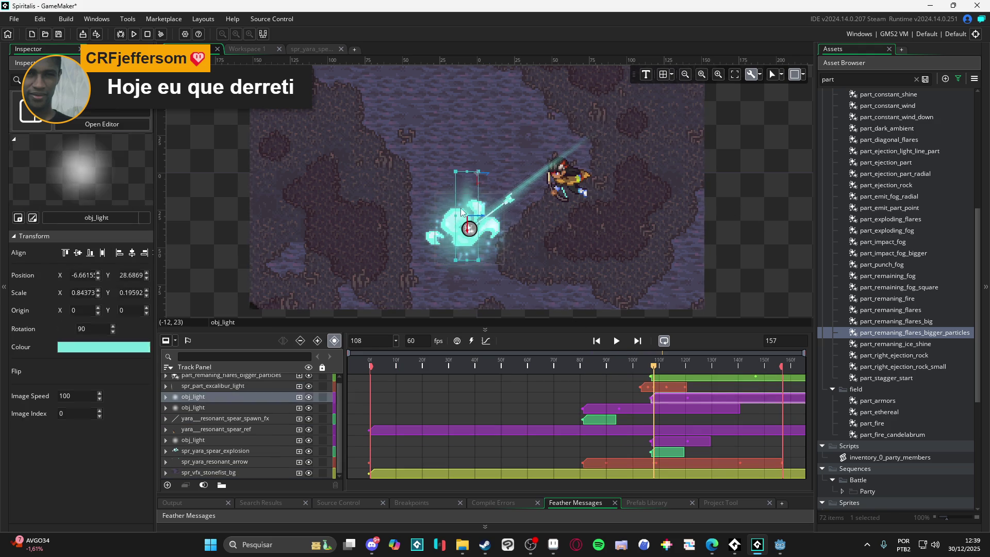
key("Delete")
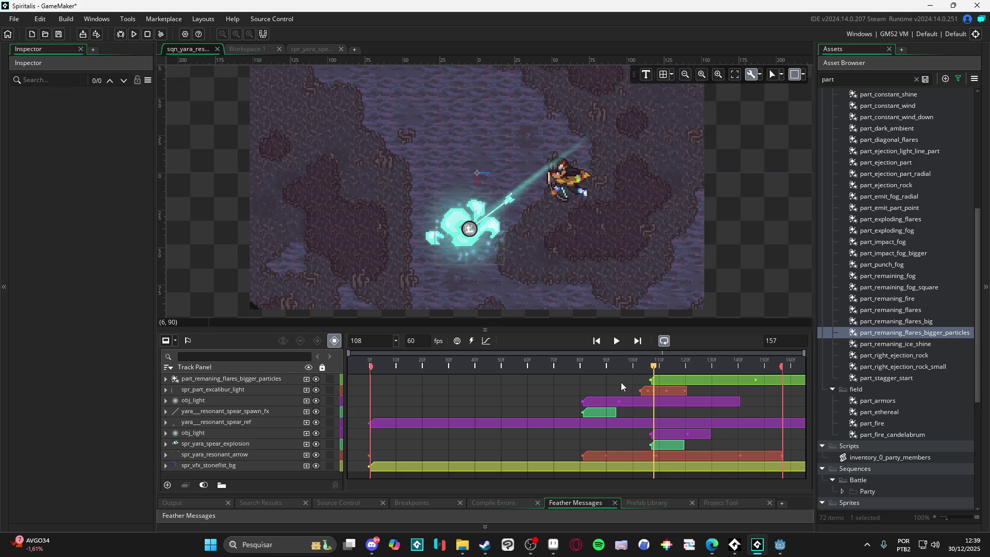
mouse_move(654, 367)
left_mouse_down()
mouse_move(641, 368)
mouse_move(650, 367)
left_mouse_up()
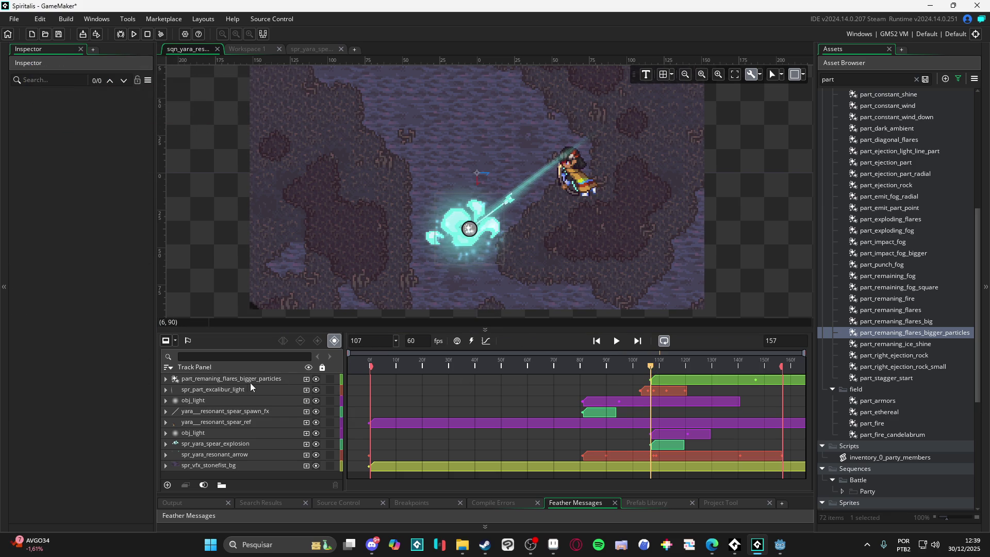
Duplicate spr_part_excalibur_light and reshape the copy to 5.16×0.79 scale, 0.67° rotation over the impact.
left_click(229, 390)
key("ctrl+d")
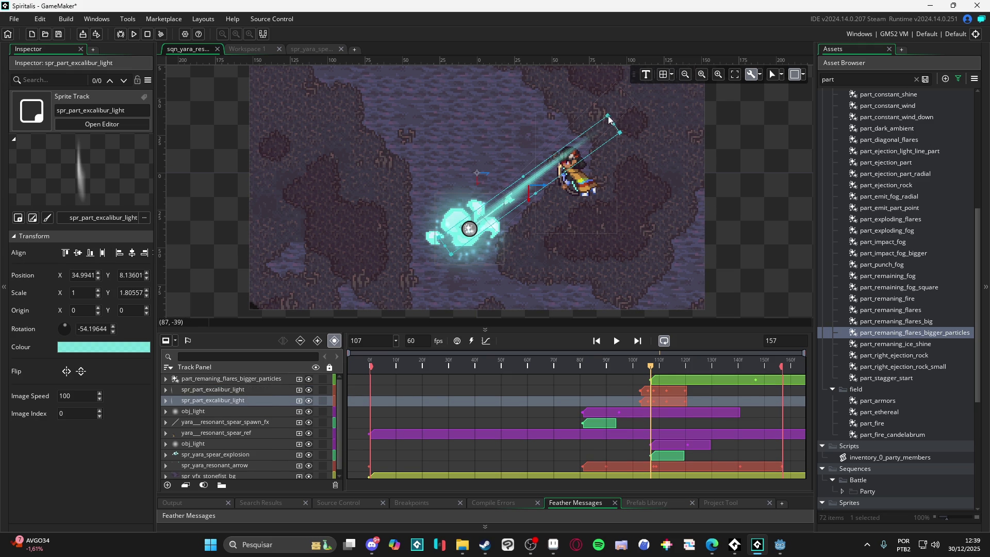
mouse_move(608, 117)
left_mouse_down()
mouse_move(474, 219)
mouse_move(464, 181)
mouse_move(485, 155)
mouse_move(475, 151)
mouse_move(504, 153)
mouse_move(501, 164)
left_mouse_up()
left_click_drag(498, 206, 523, 206)
left_click_drag(441, 204, 419, 200)
left_click_drag(525, 208, 531, 206)
left_click_drag(503, 239, 503, 246)
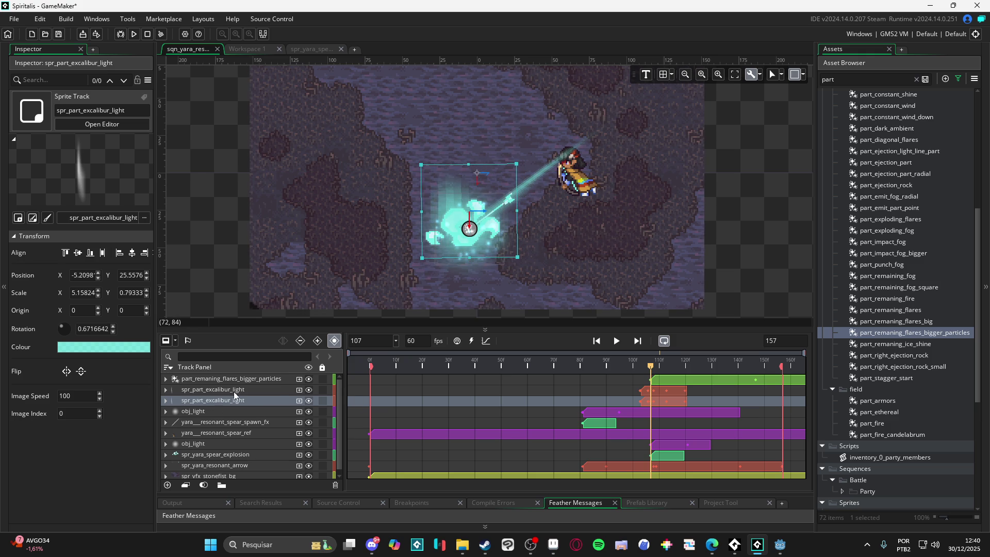
left_click(165, 400)
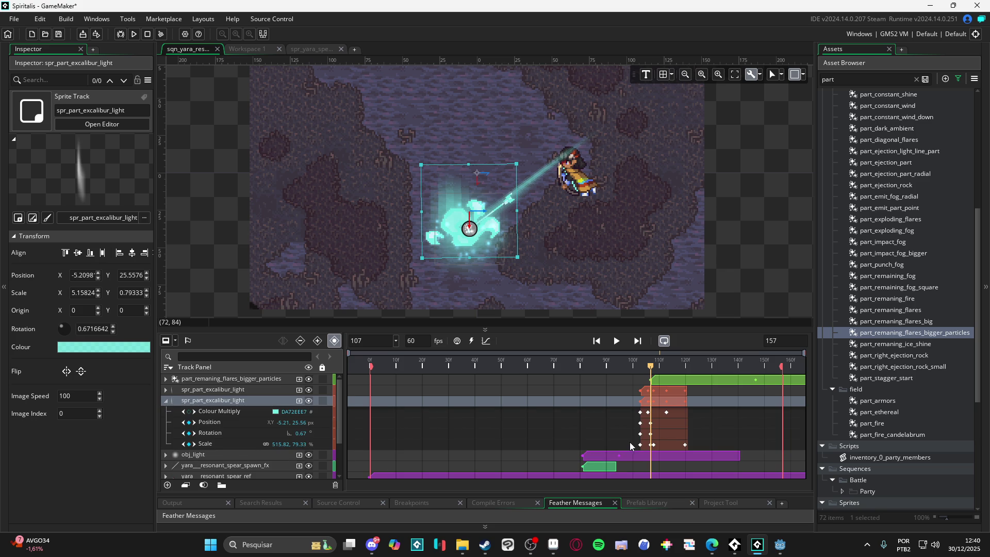
Delete the upper excalibur light's Position keyframe near frame 104.
left_click(639, 424)
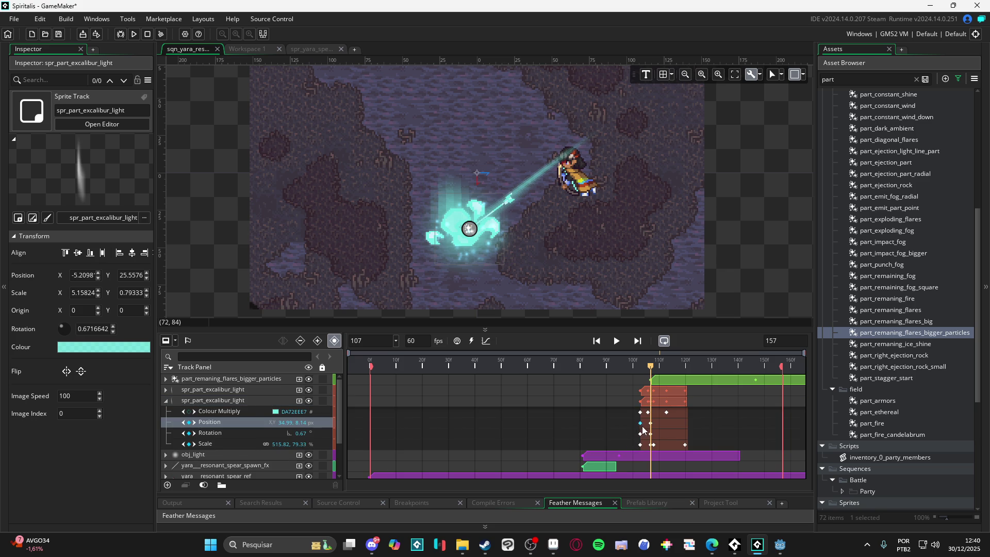
key("Delete")
left_click_drag(669, 392, 677, 396)
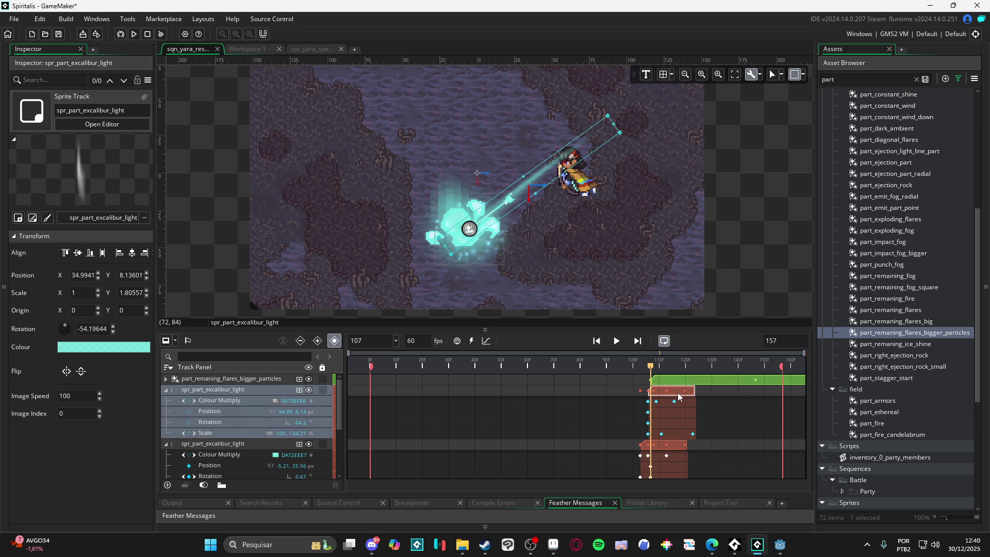
left_click_drag(678, 397, 667, 397)
left_click(665, 452)
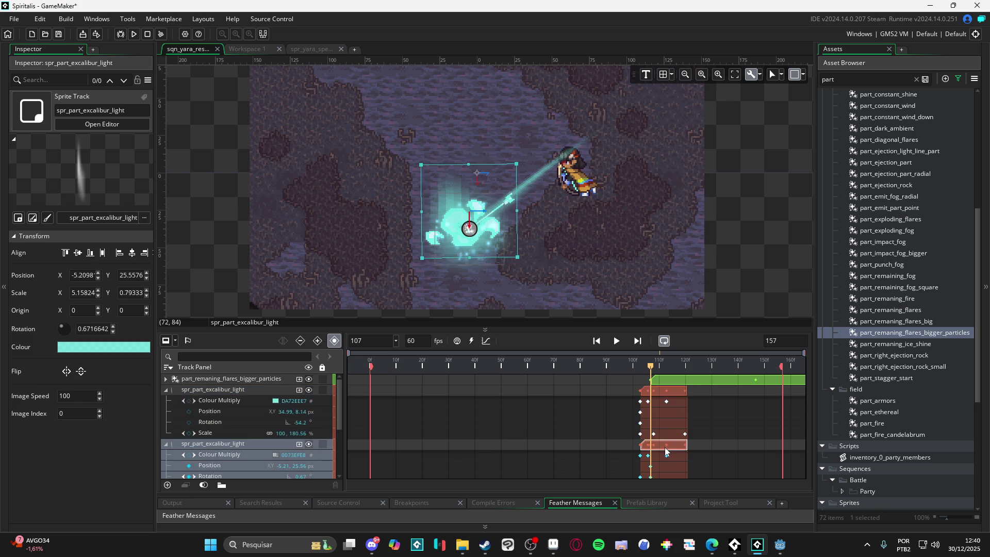
key("Up")
key("Up")
key("Up")
key("Down")
key("Down")
key("Down")
Remove the lower excalibur light's Position keyframe near frame 100 and its Rotation and Scale keys at 107.
scroll(654, 458, "down", 3)
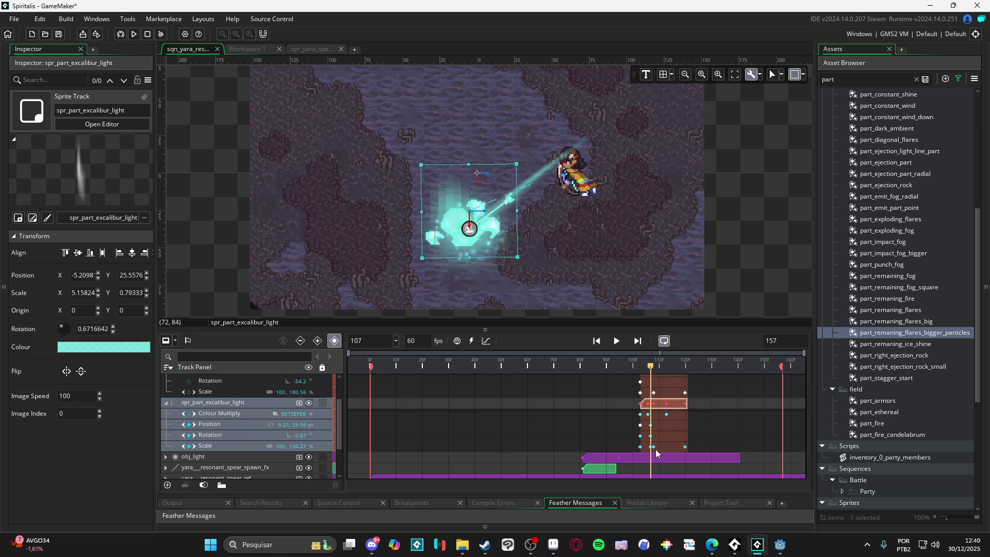
left_click(641, 425)
key("Delete")
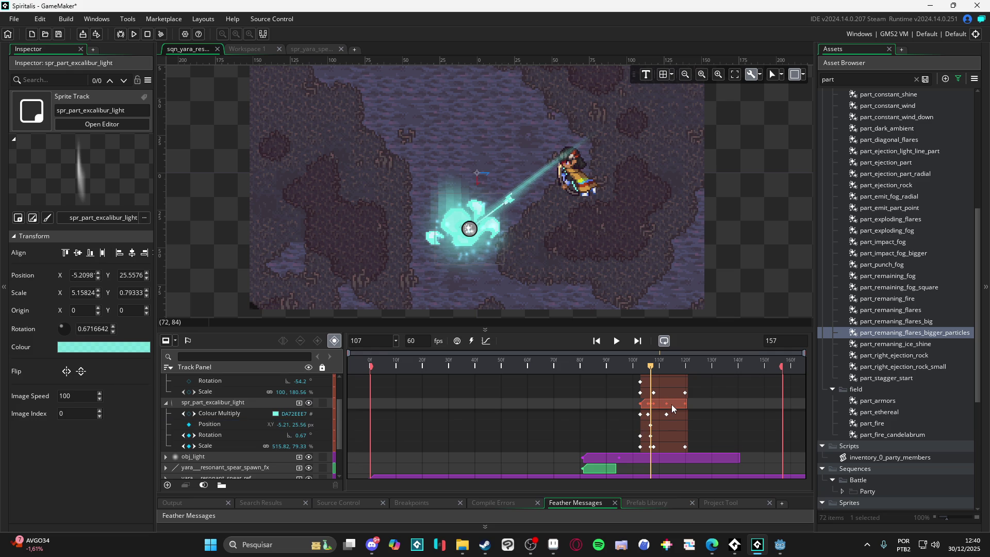
mouse_move(653, 370)
left_mouse_down()
mouse_move(639, 367)
mouse_move(651, 371)
left_mouse_up()
left_click_drag(664, 408, 673, 409)
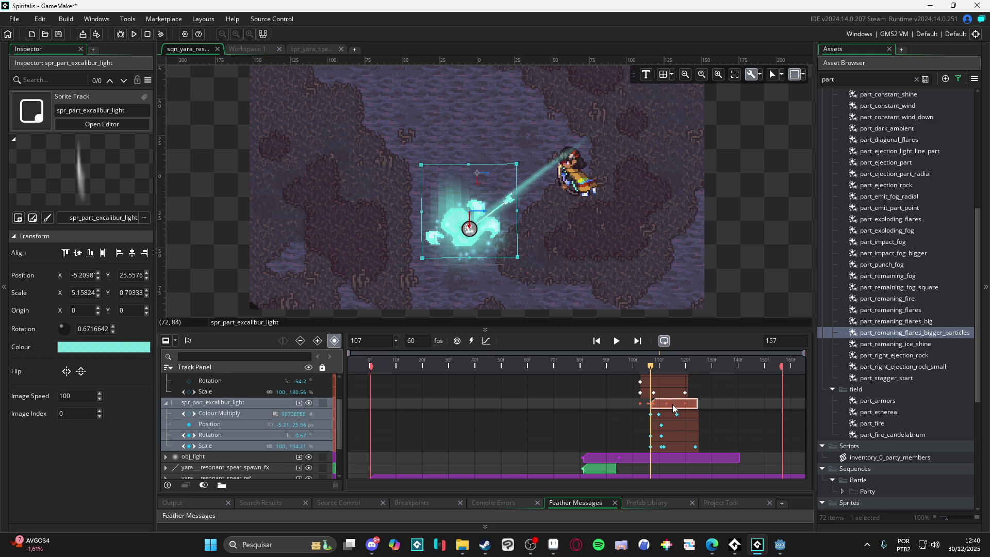
left_click(650, 437)
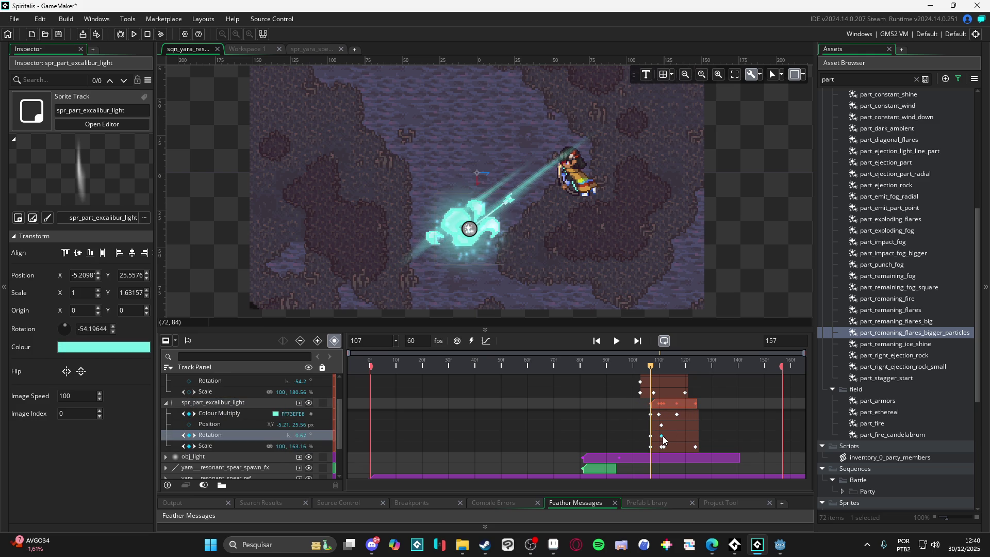
left_click(662, 439)
left_click(651, 438)
key("Delete")
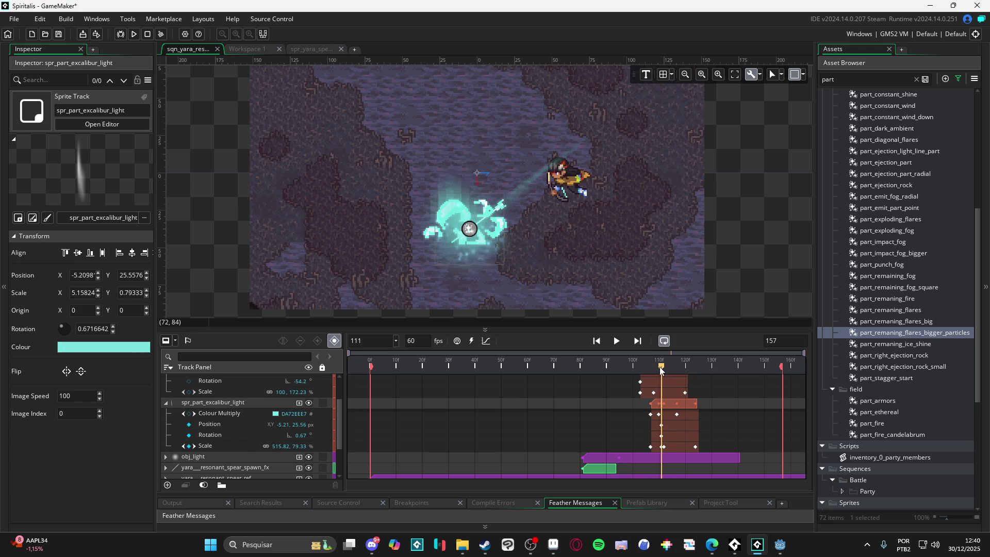
left_click(651, 446)
key("Delete")
Preview the sequence from frame 0.
mouse_move(650, 367)
left_mouse_down()
mouse_move(671, 367)
mouse_move(411, 366)
left_mouse_up()
left_click(370, 362)
left_click(619, 342)
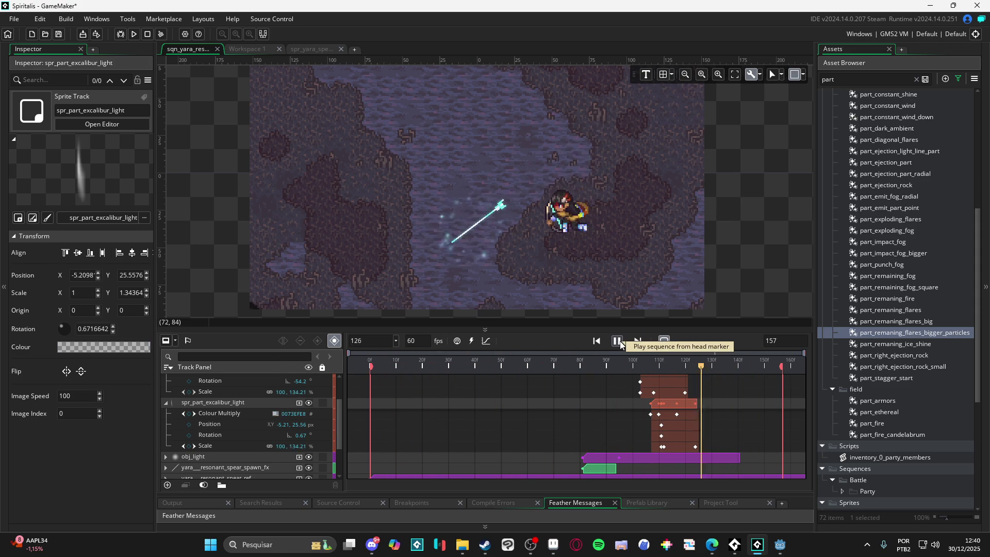
key("space")
Delete the glow's Scale keyframe at frame 112, keeping the final one near 120, then rewind to frame 0.
left_click_drag(651, 367, 664, 369)
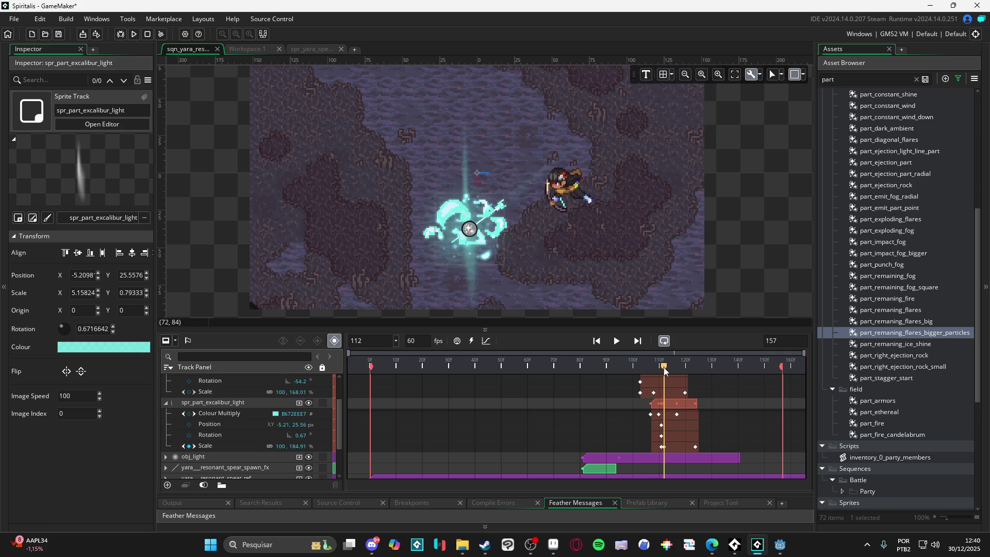
left_click(666, 446)
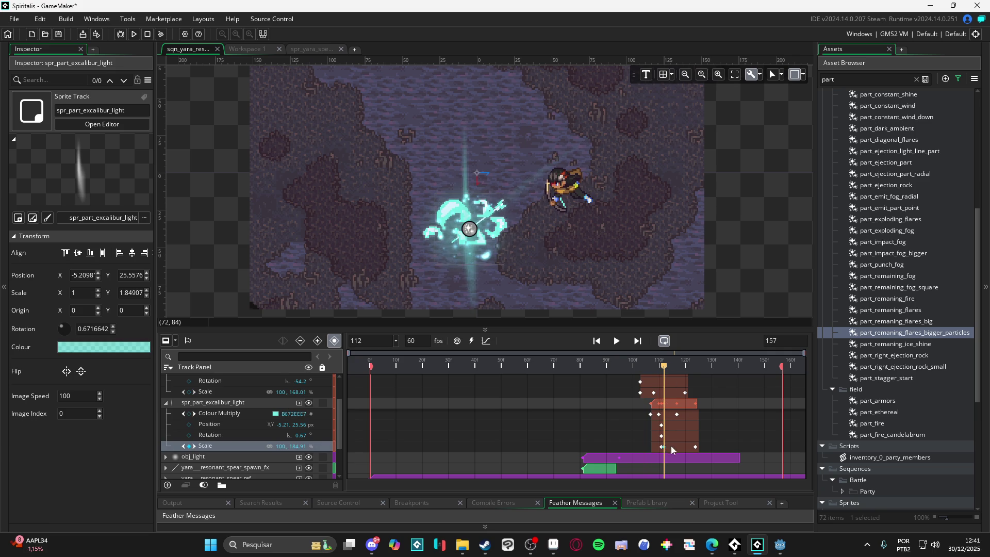
key("Delete")
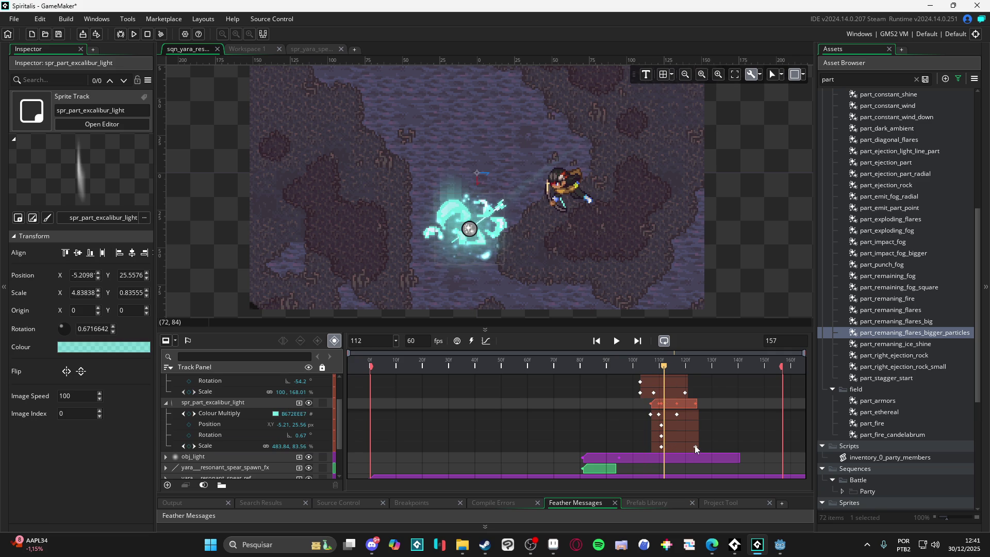
left_click(695, 447)
key("Home")
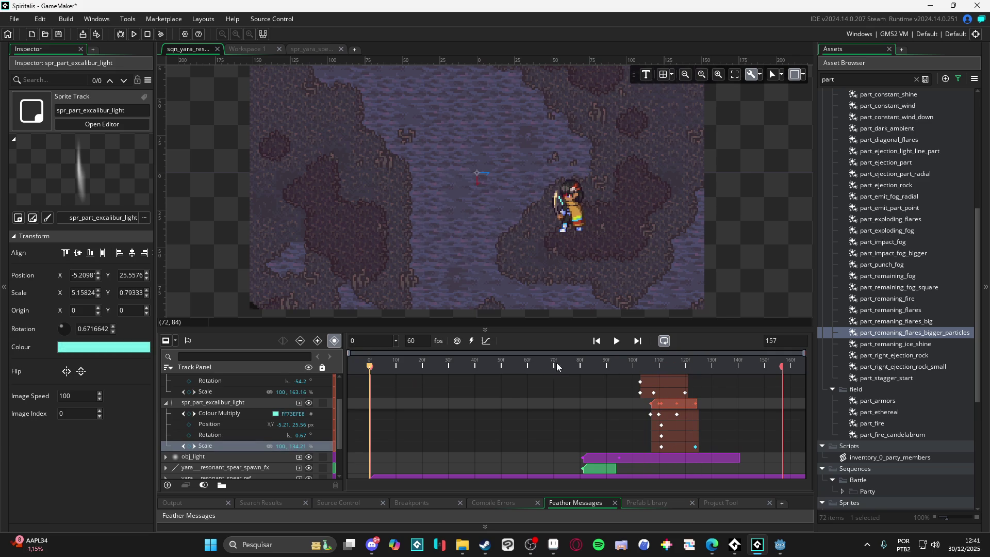
Play the spear sequence, then stop and park the playhead at frame 119 on the impact.
left_click(621, 341)
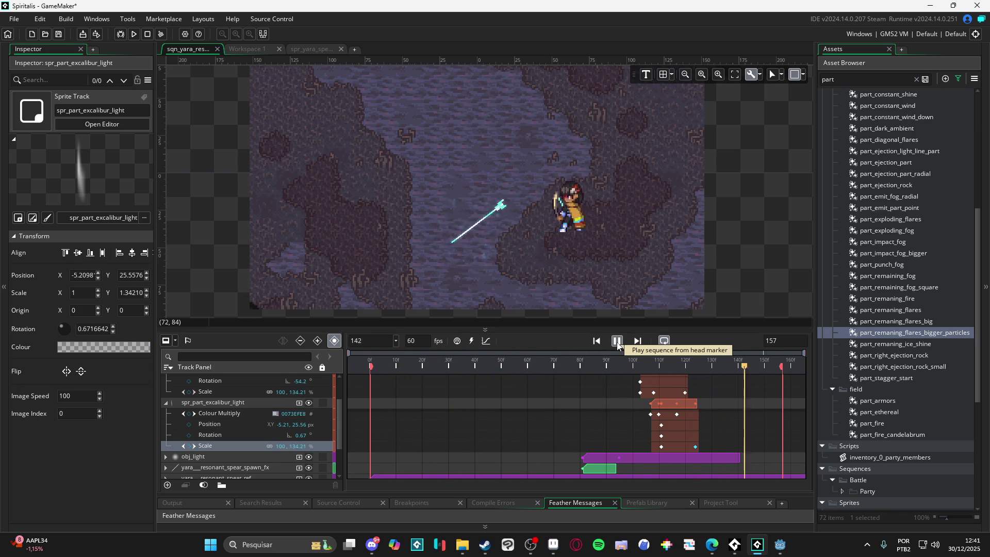
left_click(616, 341)
left_click_drag(624, 364, 681, 374)
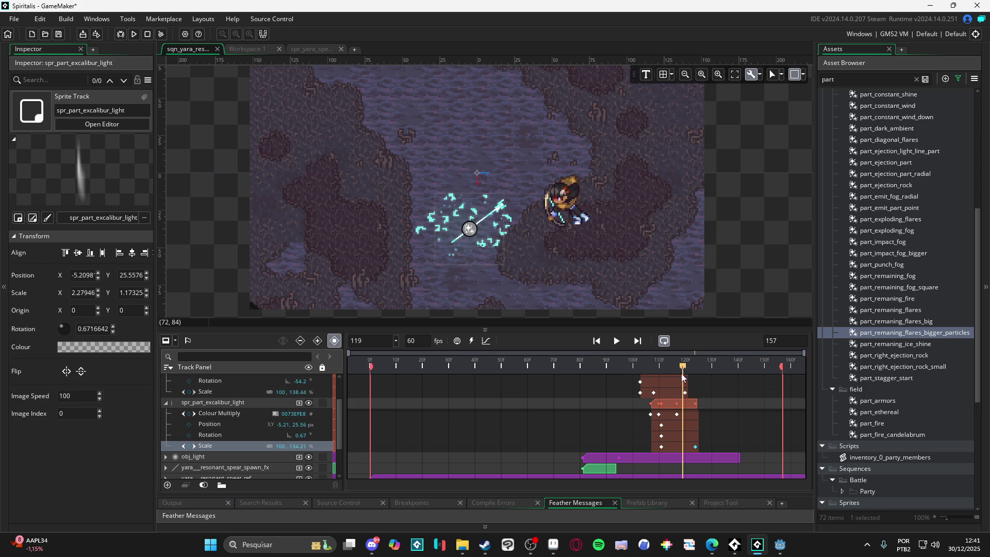
scroll(709, 434, "down", 2)
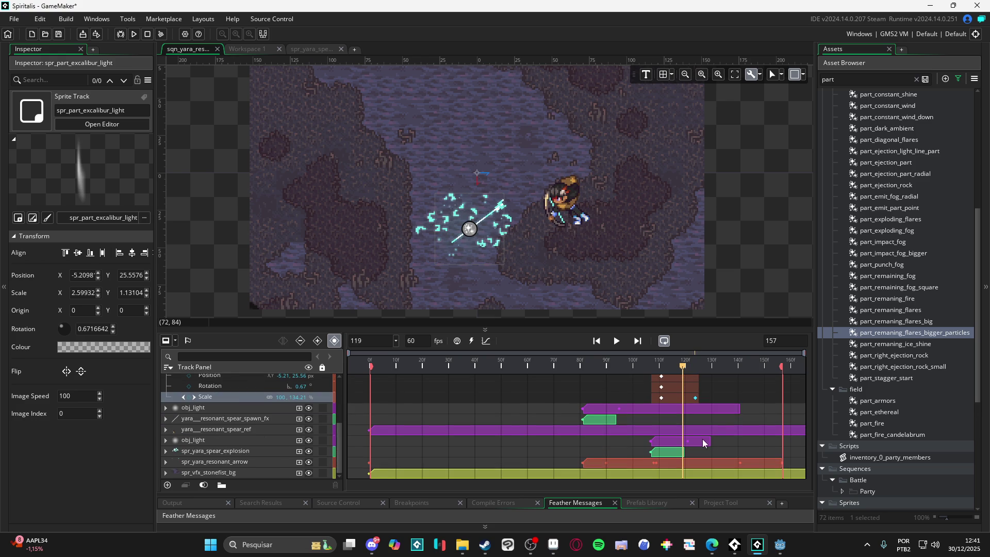
Add an Image Speed property track to spr_yara_spear_explosion, undoing an accidental Image Index track.
left_click(258, 451)
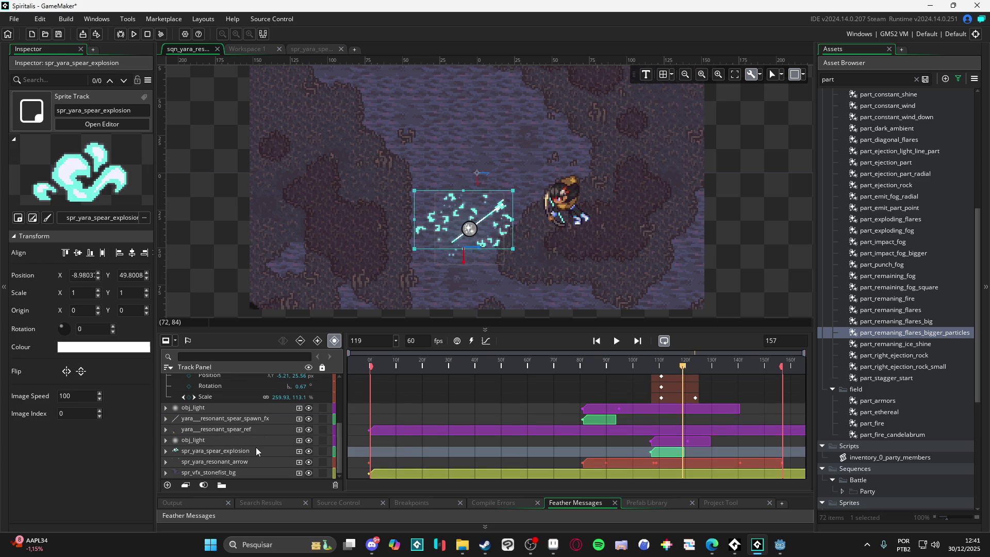
left_click(166, 451)
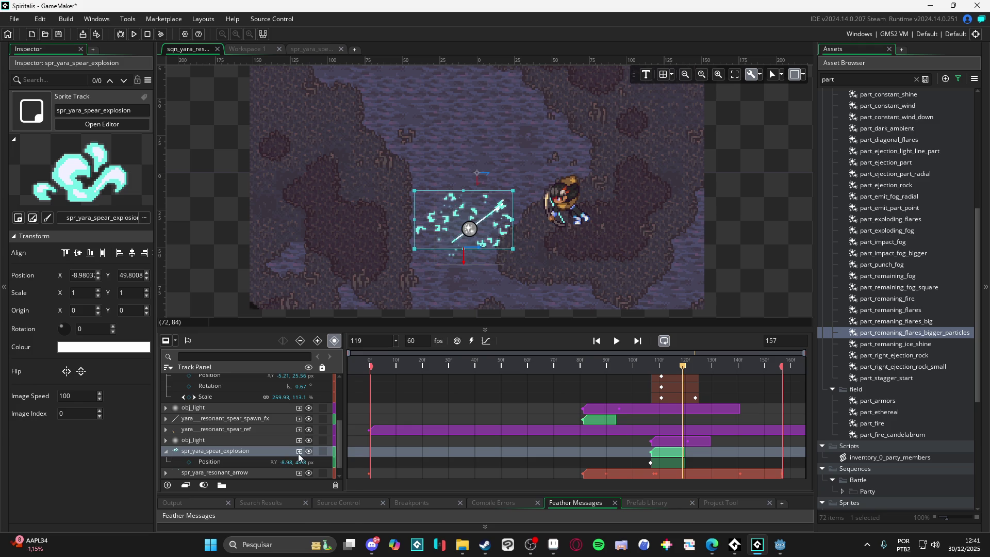
left_click(299, 452)
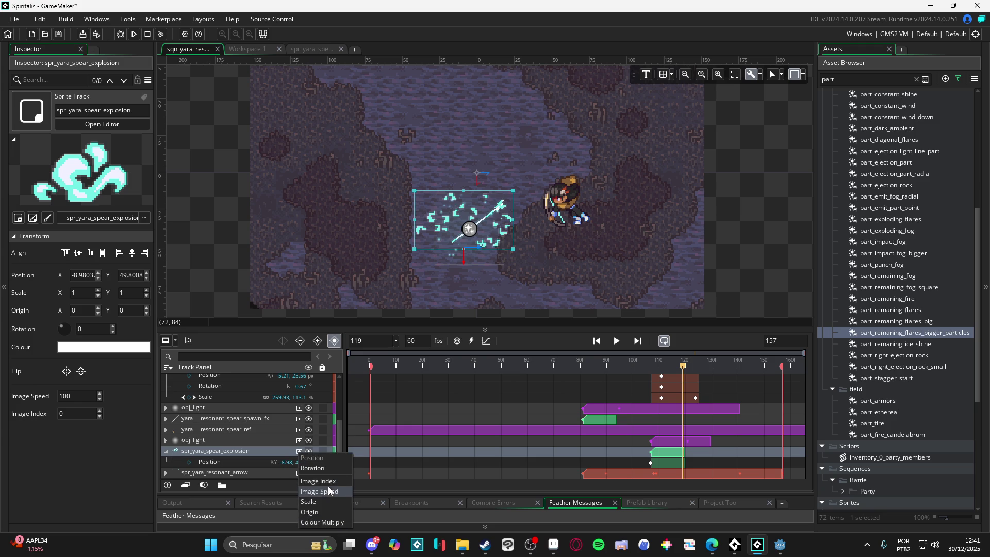
left_click(320, 481)
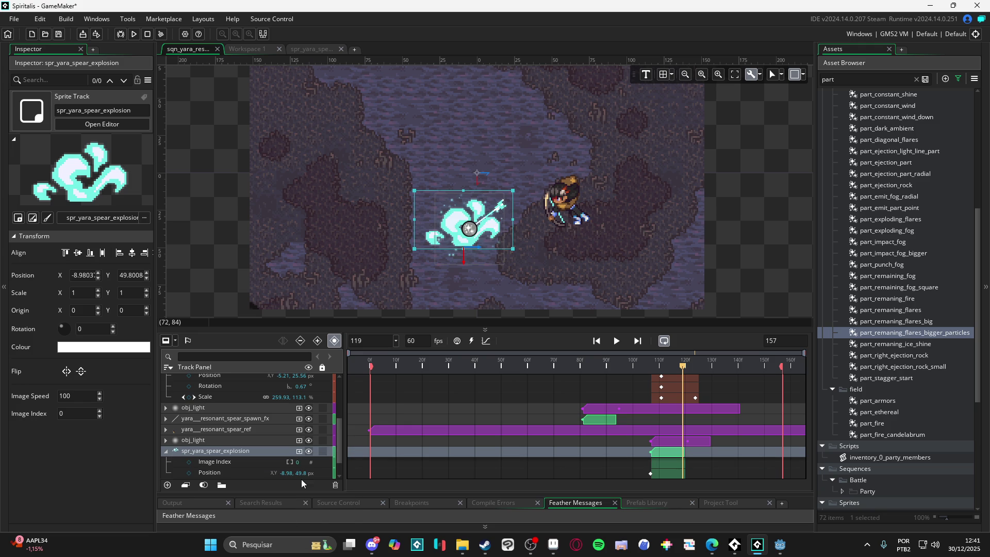
key("ctrl+z")
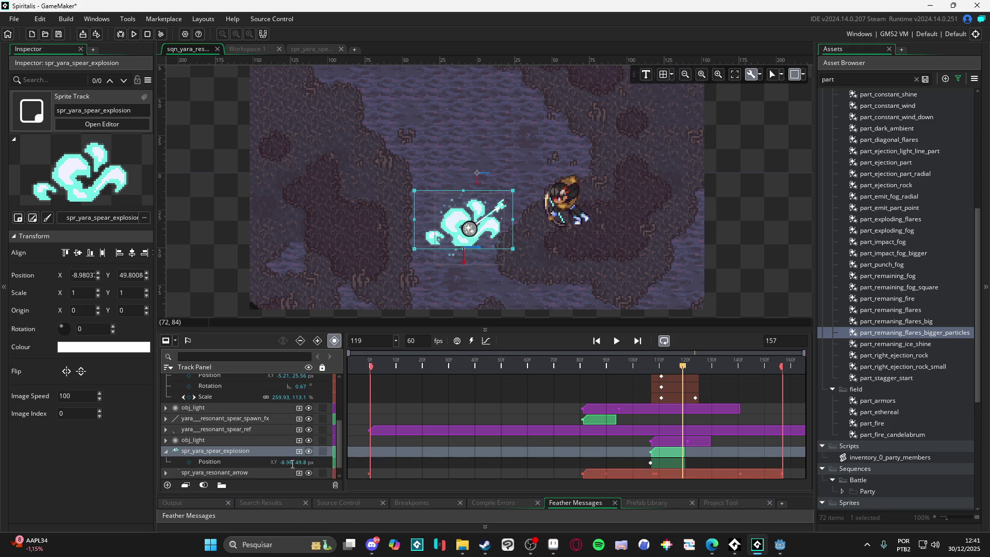
left_click(299, 452)
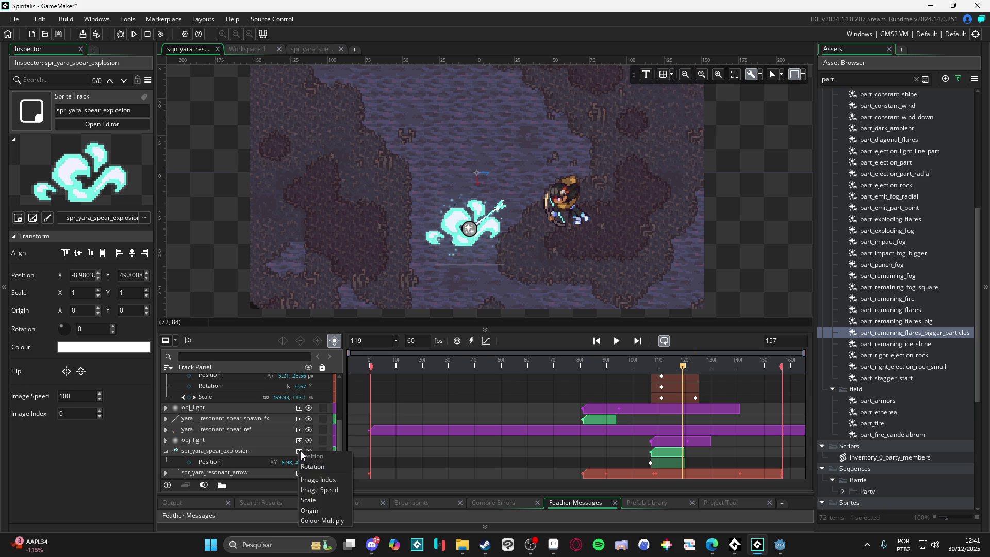
left_click(324, 490)
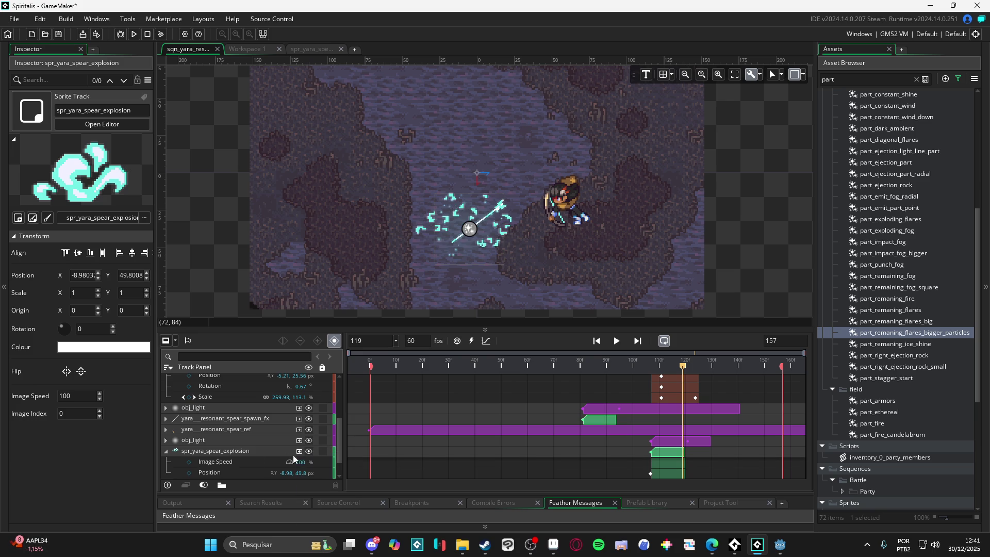
Key the explosion's Image Speed at 100 on frame 107 and 0 on frame 120.
left_click(191, 467)
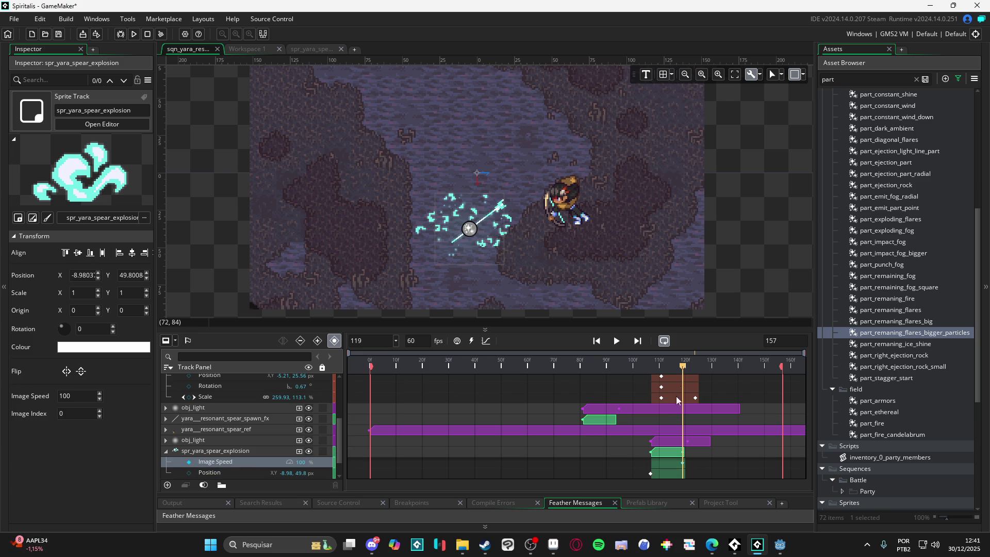
left_click_drag(683, 366, 651, 367)
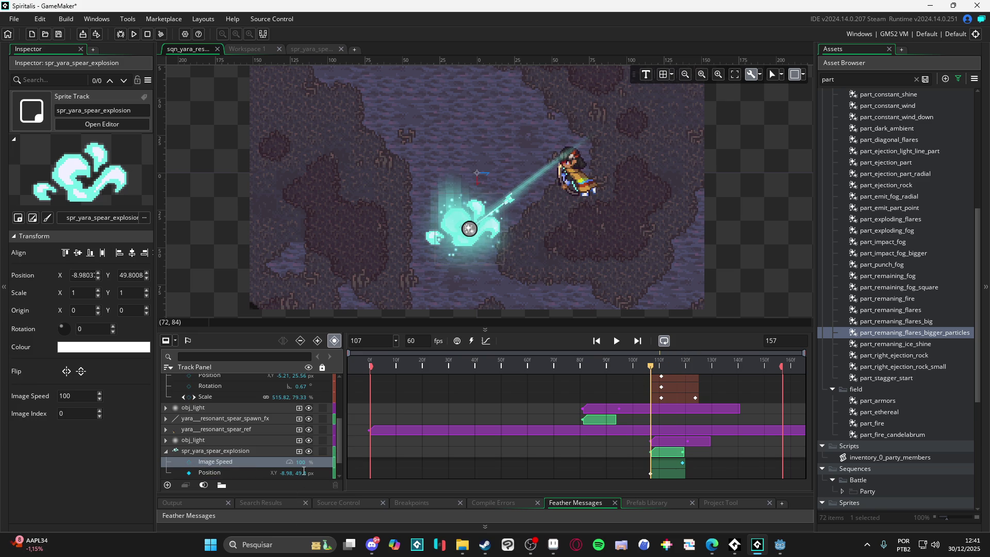
left_click(190, 462)
left_click_drag(649, 367, 683, 368)
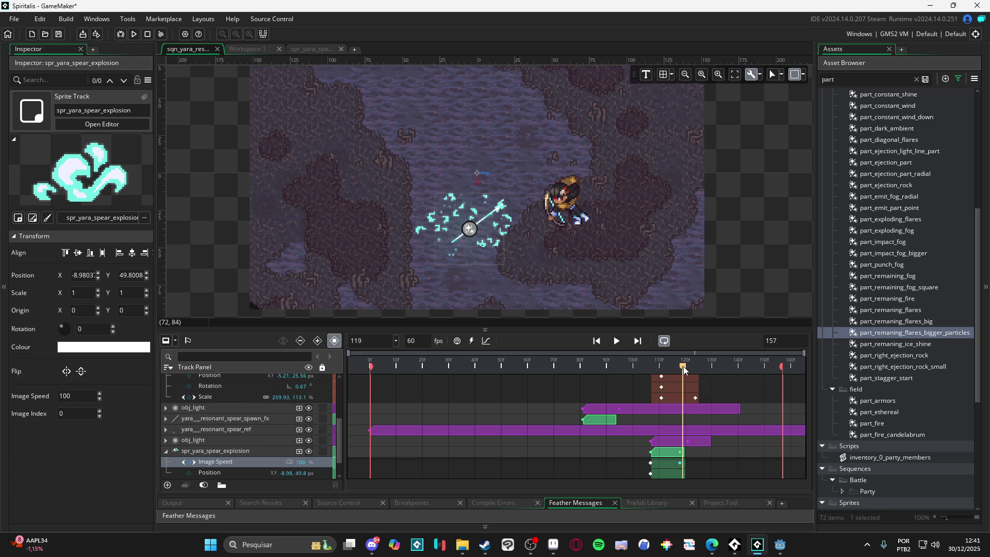
left_click(684, 452)
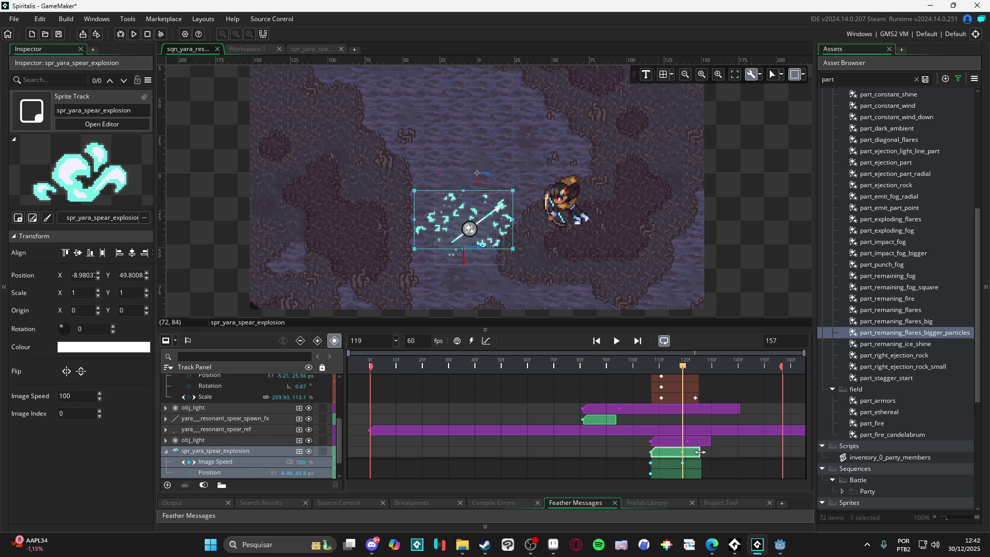
left_click_drag(684, 368, 686, 367)
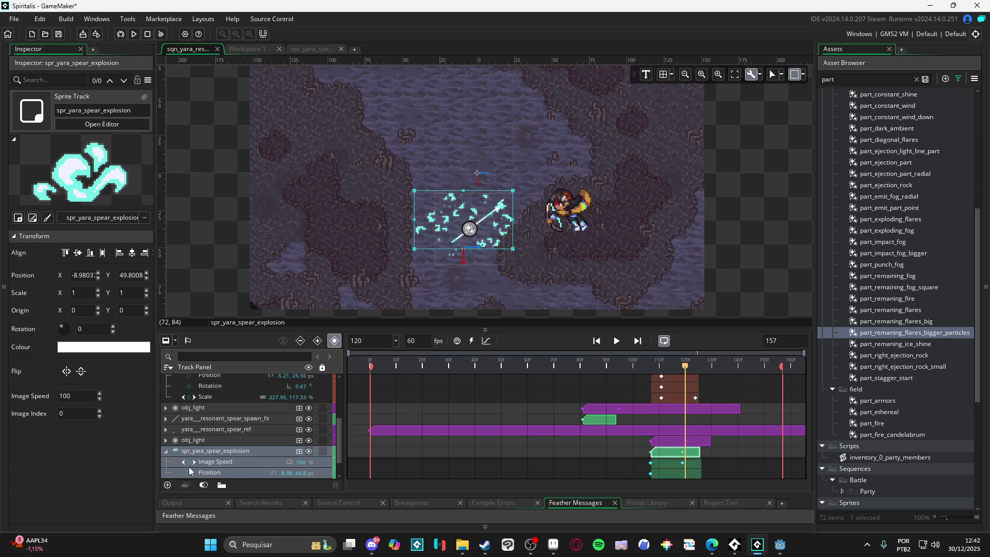
left_click(189, 463)
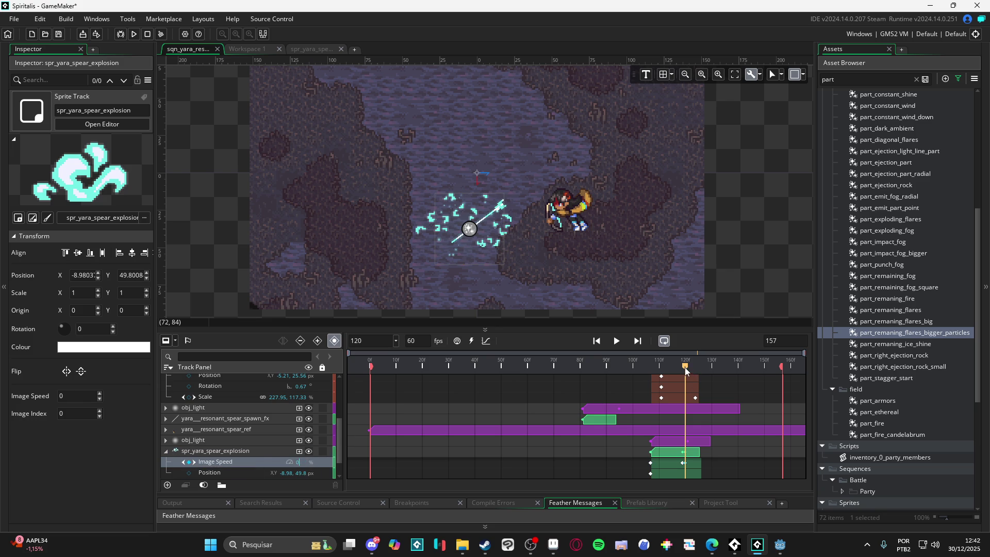
left_click_drag(685, 369, 683, 369)
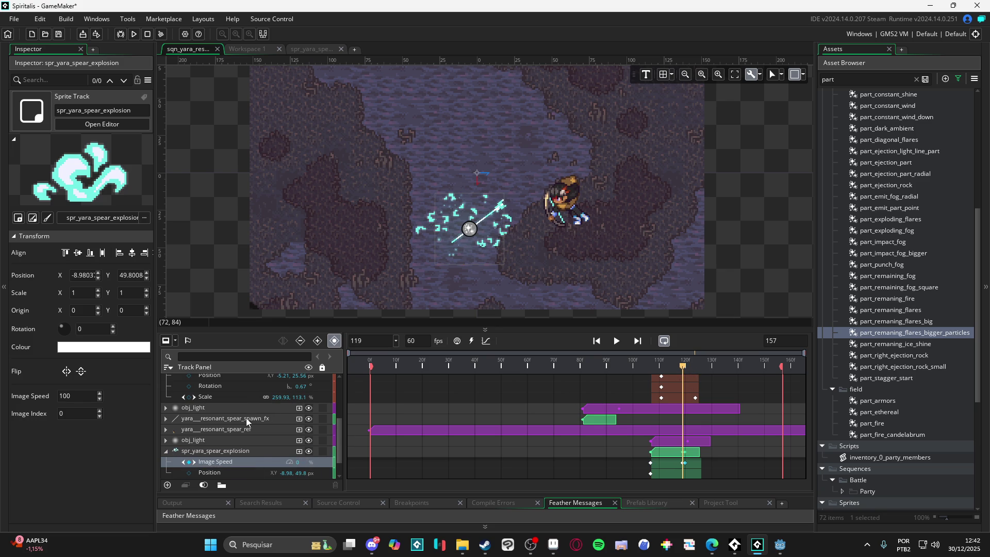
Add a Colour Multiply track to the explosion and key it fully transparent at frame 125.
scroll(235, 445, "down", 2)
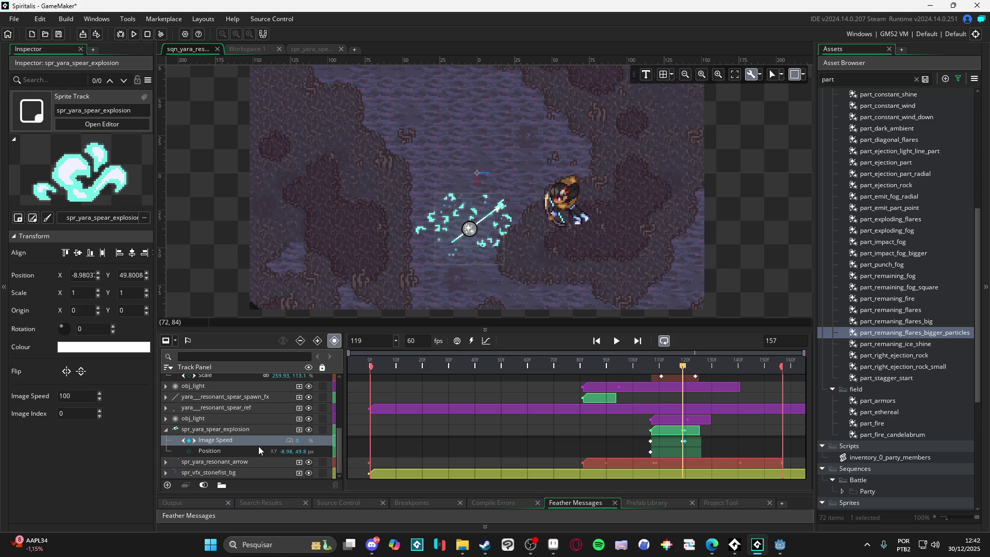
left_click(299, 430)
left_click(319, 500)
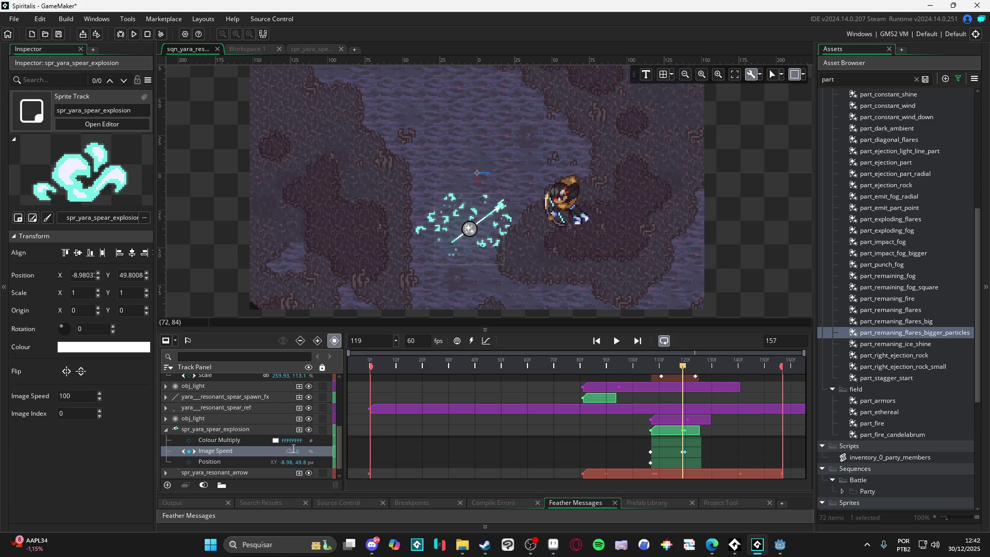
left_click(196, 441)
left_click_drag(685, 368, 652, 370)
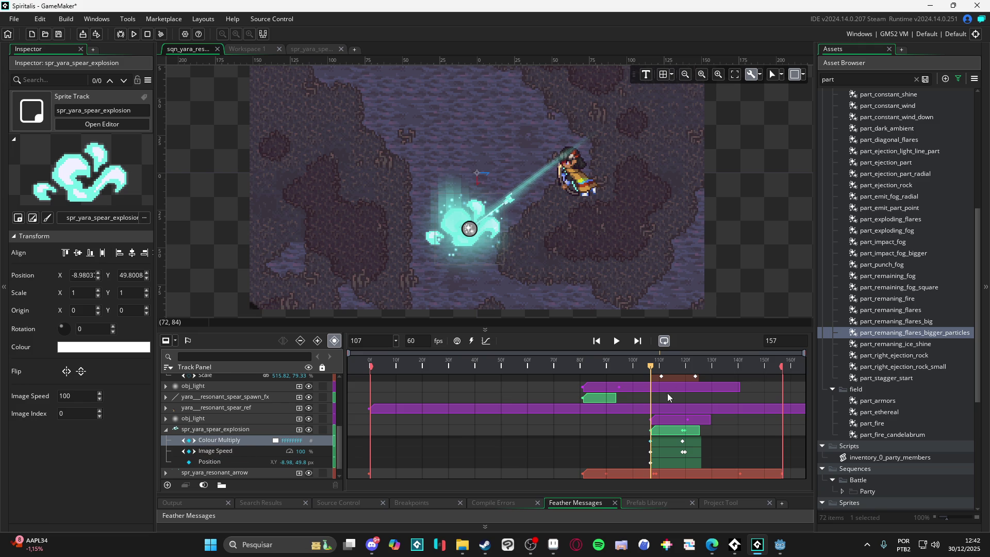
left_click_drag(651, 368, 697, 378)
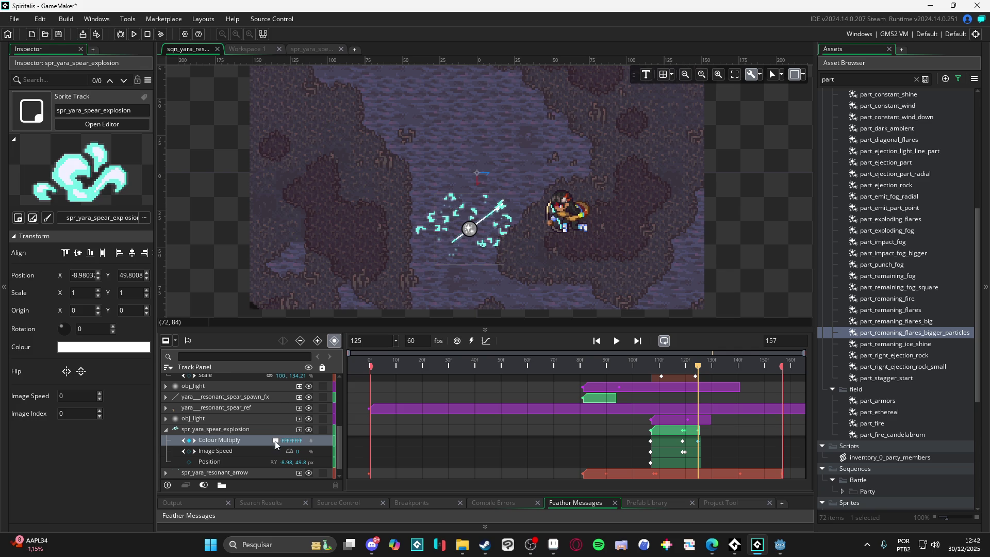
left_click(275, 440)
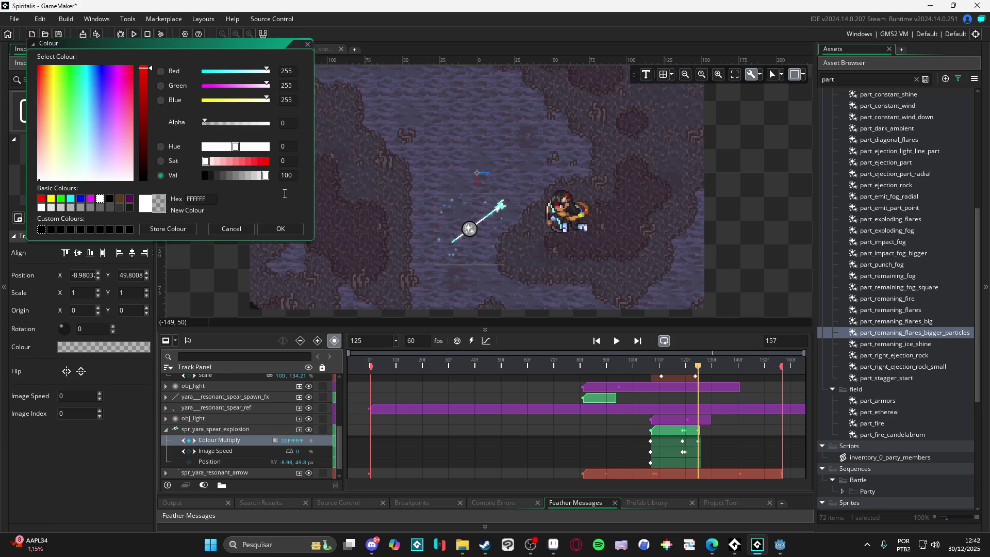
left_click(280, 228)
Collapse the excalibur light and spear explosion tracks and select the stonefist background track.
scroll(178, 413, "up", 2)
scroll(178, 412, "up", 2)
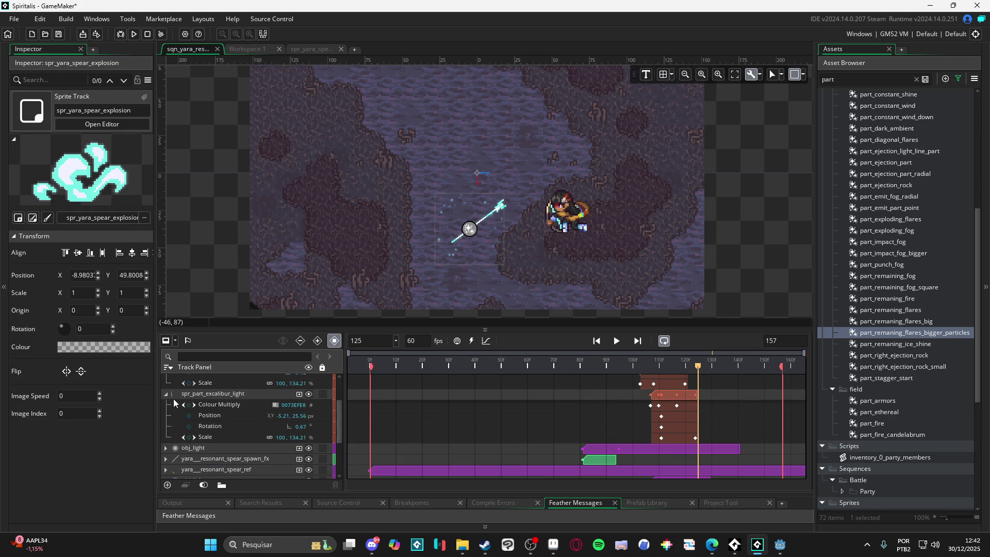
left_click(166, 400)
left_click(170, 392)
left_click(171, 454)
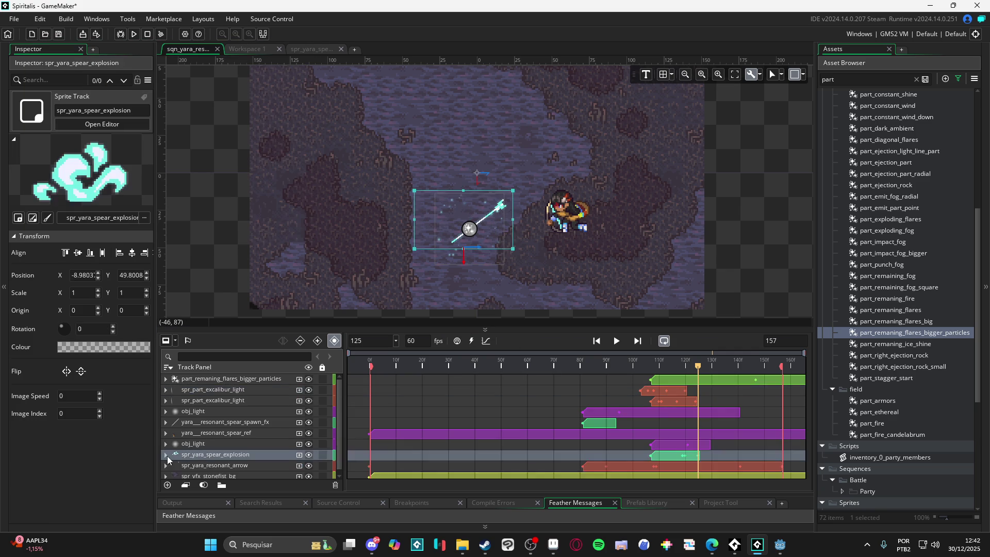
left_click(166, 455)
left_click(251, 267)
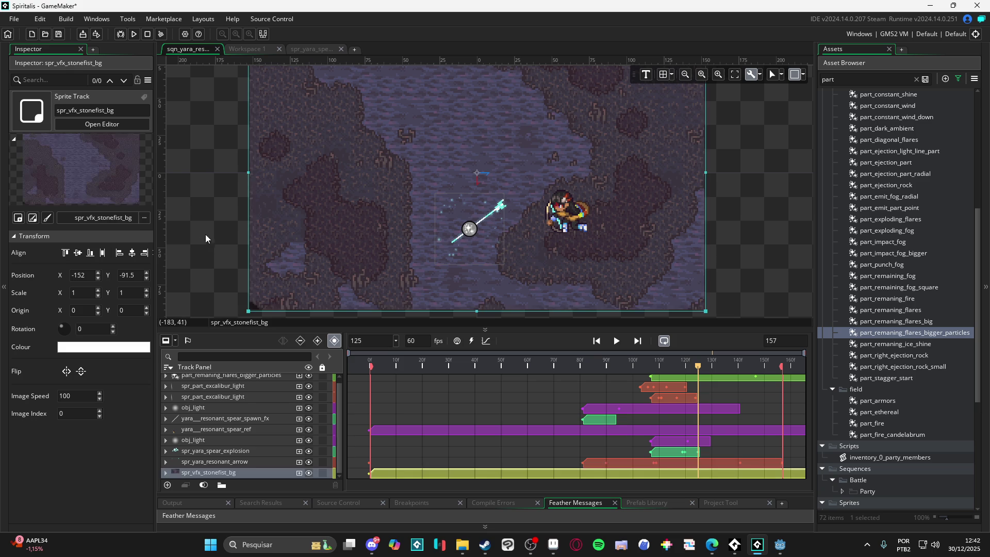
key("Home")
key("space")
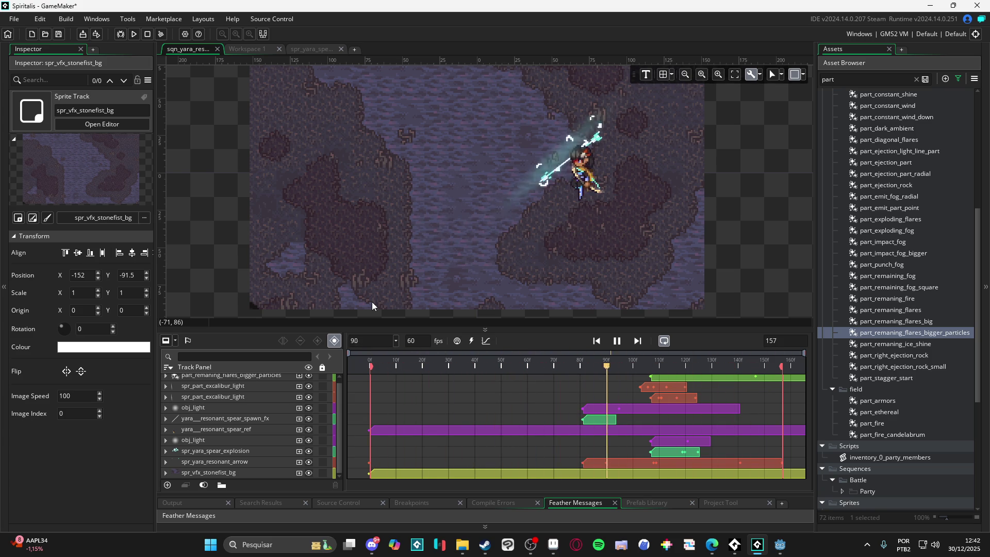
left_click(618, 342)
Raise the bigger flare particle effect higher on the canvas just before the impact.
left_click_drag(646, 364, 661, 370)
left_click(478, 261)
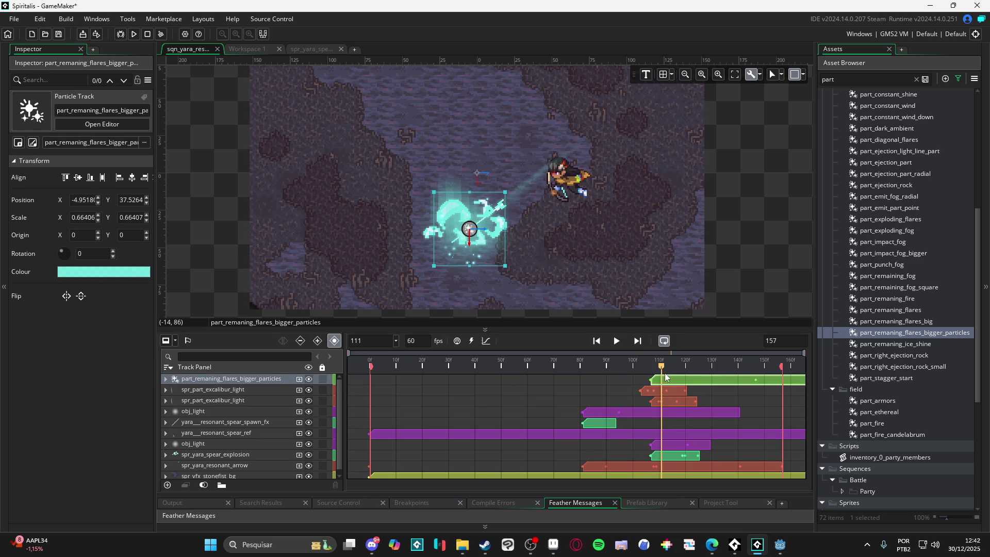
left_click_drag(663, 369, 653, 369)
left_click_drag(488, 258, 488, 243)
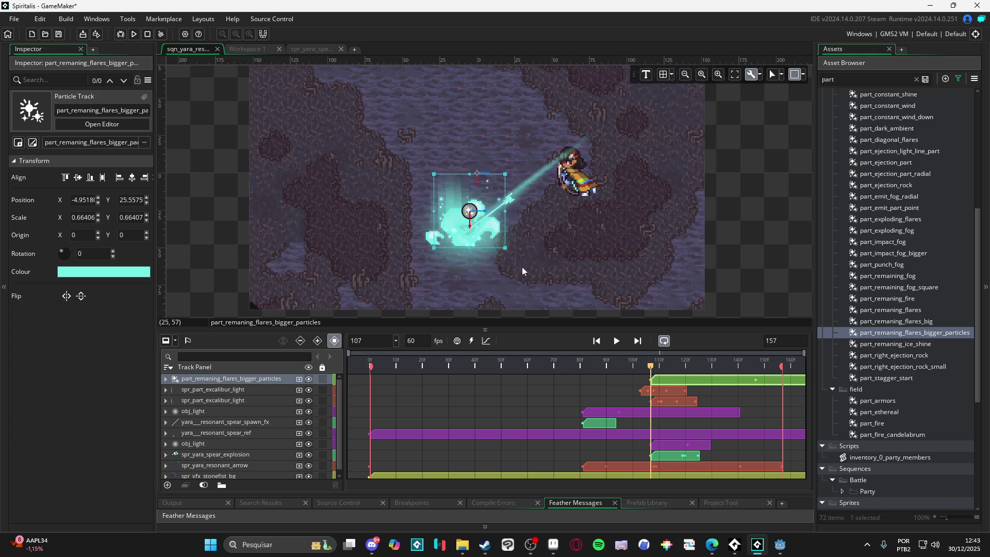
left_click_drag(651, 369, 739, 376)
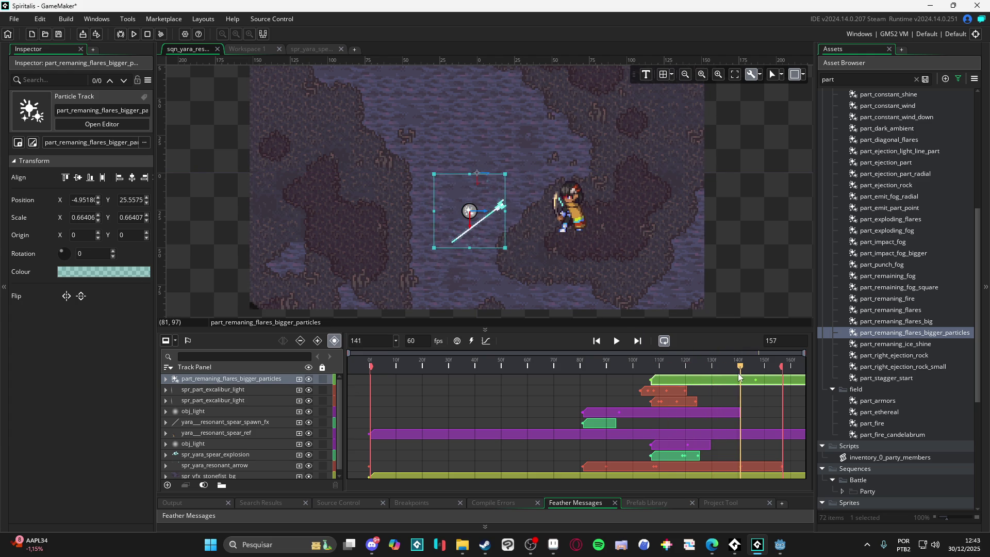
Add a Colour Multiply keyframe to the flare particles at frame 157.
left_click(166, 380)
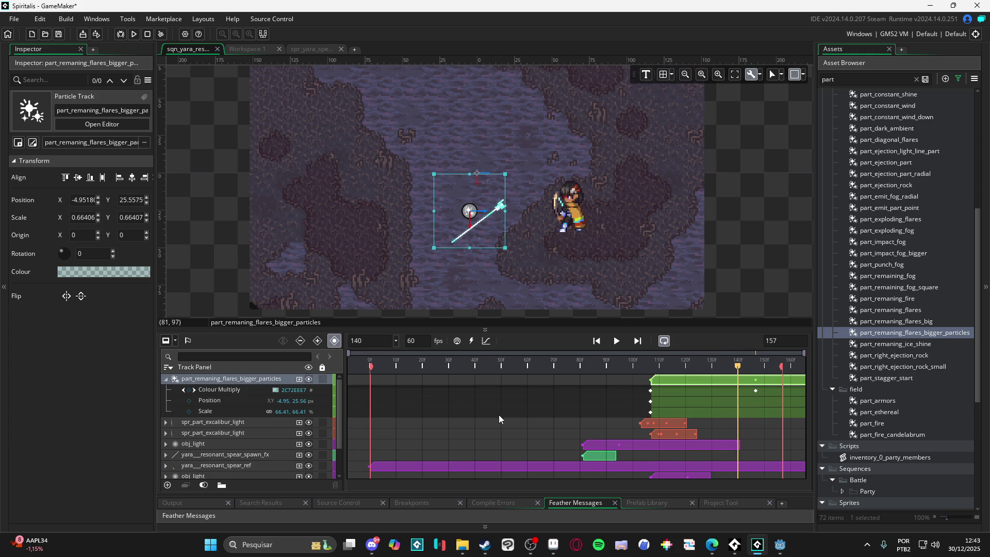
left_click(233, 391)
double_click(755, 390)
left_click_drag(782, 390, 782, 390)
left_click_drag(741, 365, 368, 365)
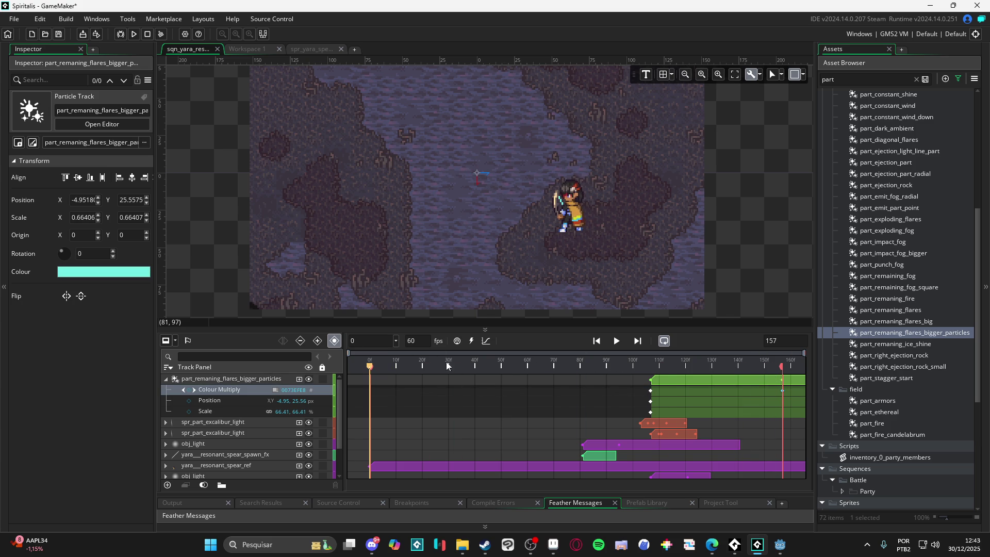
left_click(166, 379)
left_click(617, 341)
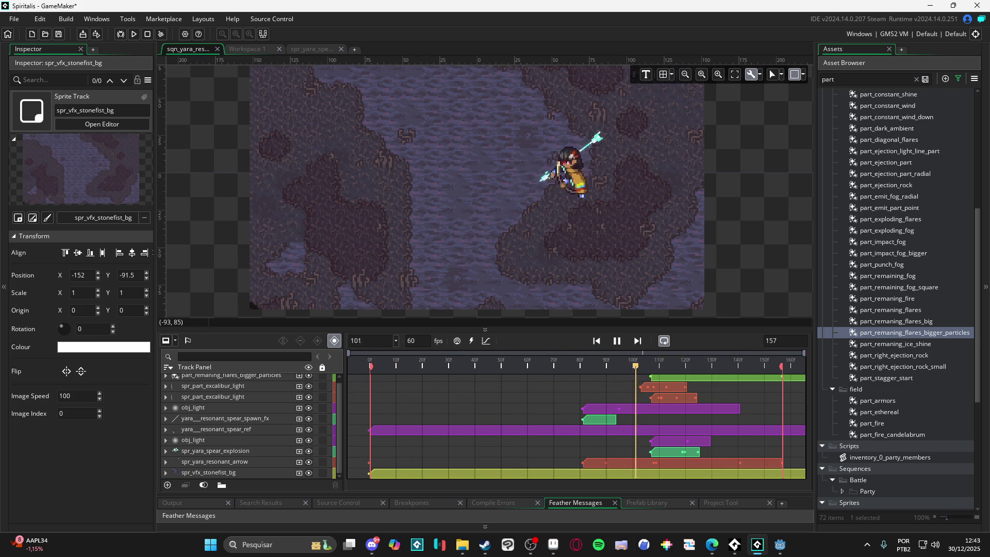
Play the 157-frame sequence to watch the adjusted flare particles around the spear impact.
left_click(534, 545)
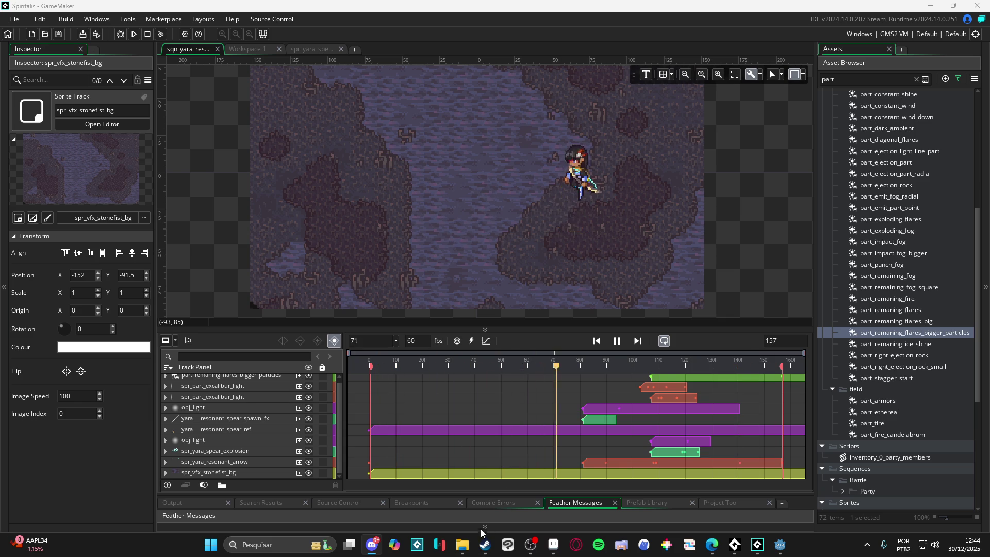
left_click(462, 545)
left_click(72, 227)
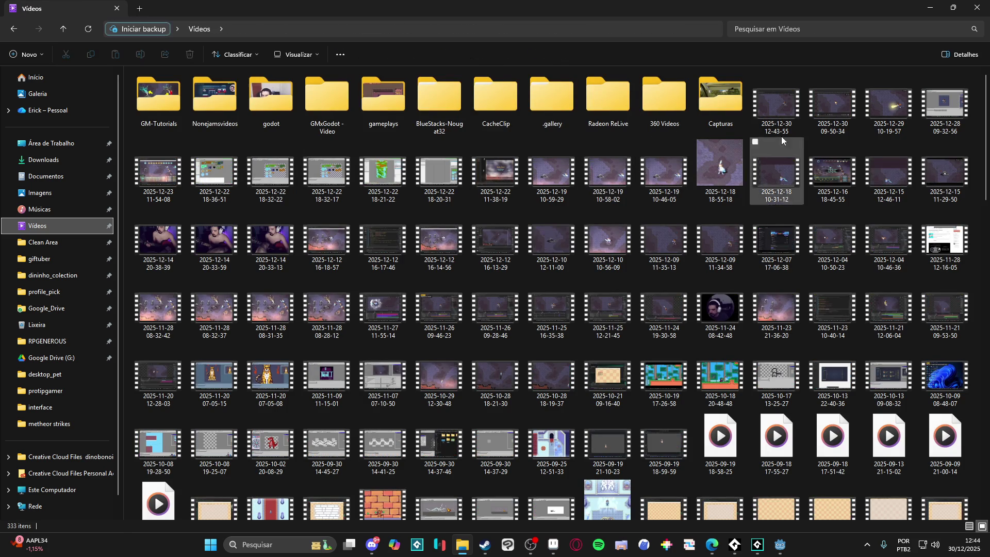
left_click(776, 106)
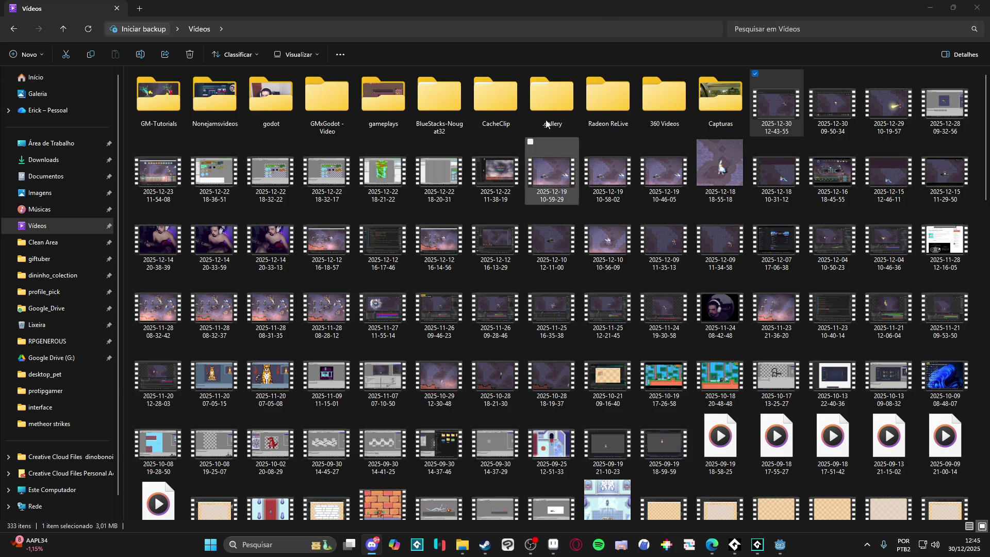
key("alt+Tab")
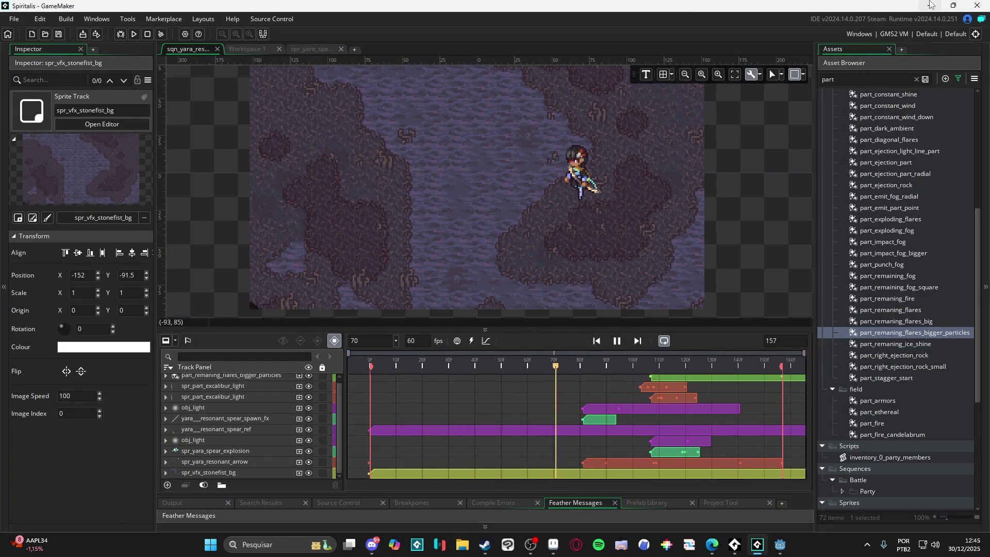
key("alt+Tab")
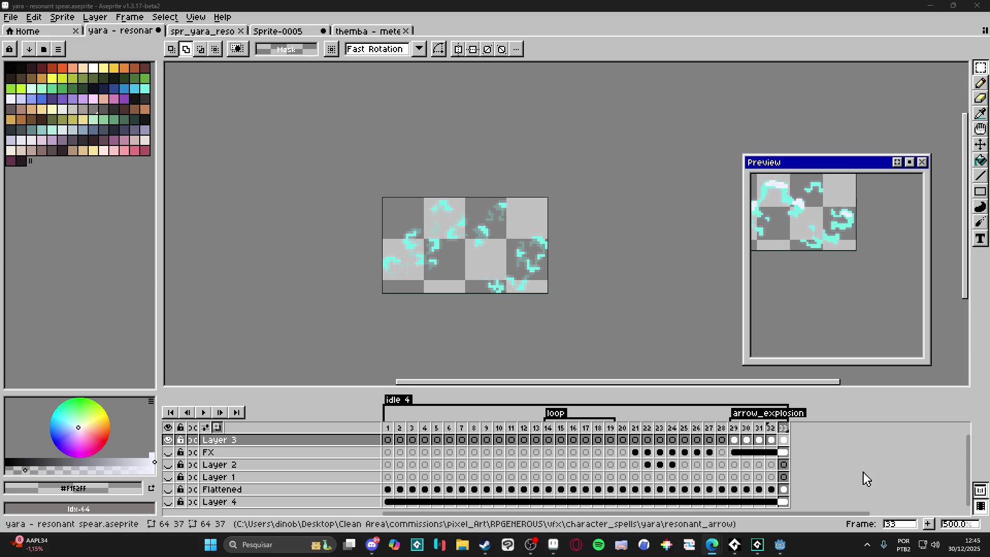
left_click(757, 544)
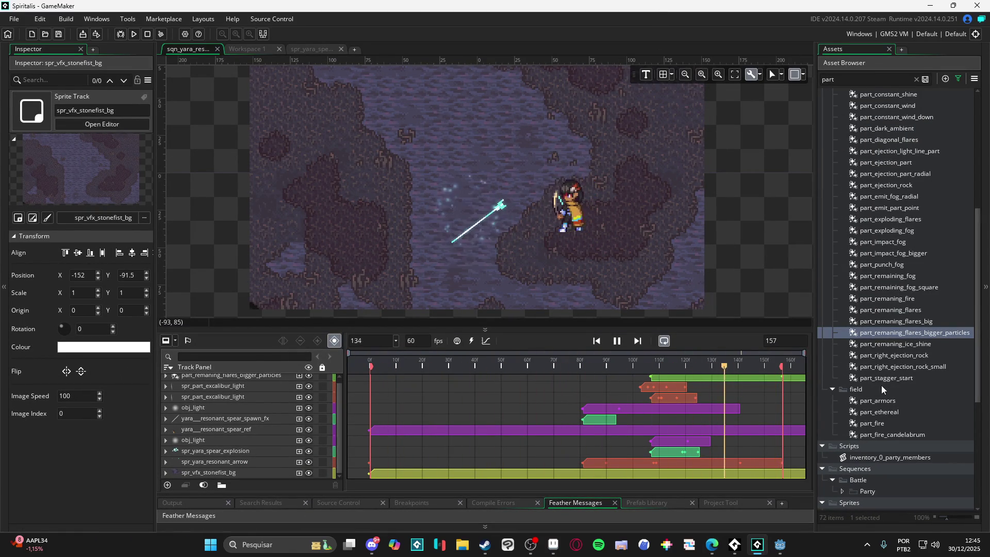
Collapse the battle particles folder and clear the 'part' search filter to restore the full asset tree.
scroll(881, 383, "up", 7)
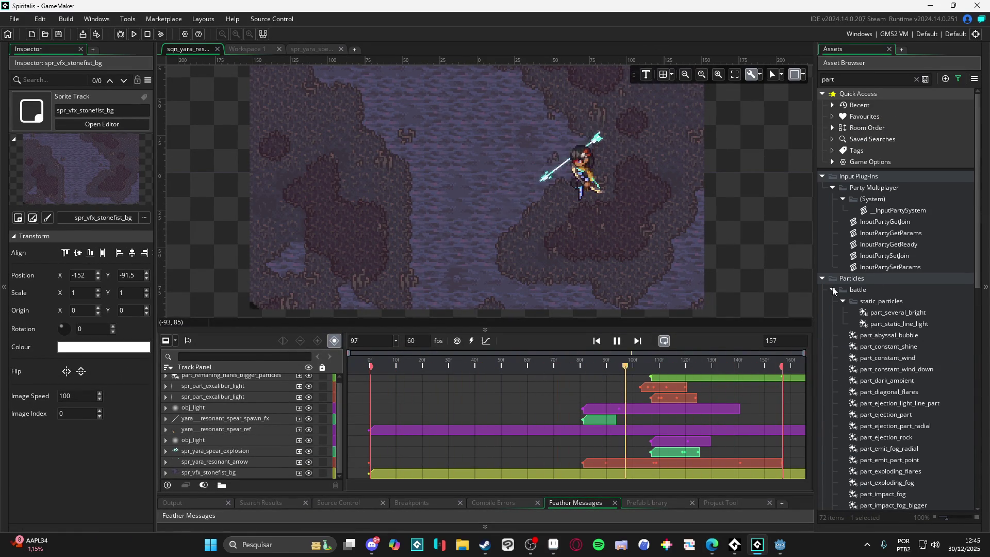
left_click(833, 290)
left_click(833, 301)
scroll(837, 338, "down", 3)
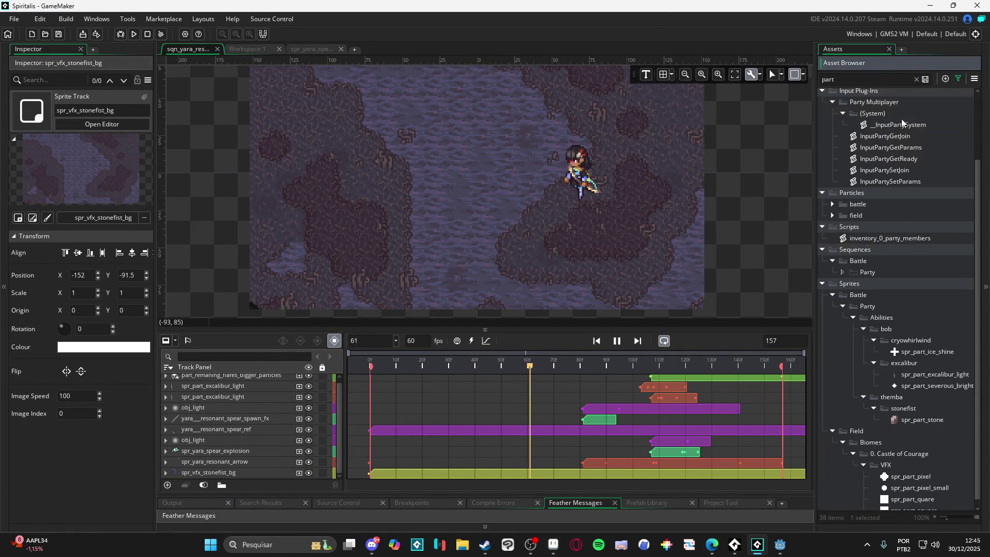
left_click(916, 79)
Expand the themba and meteor_strike sprite folders, then Sequences > Battle > Party > Abilities > themba.
scroll(886, 377, "down", 3)
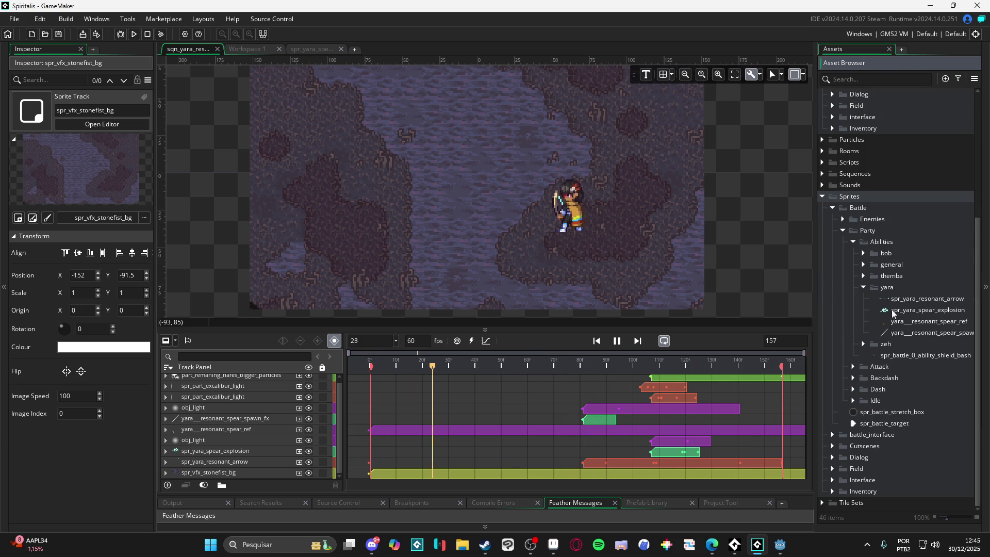
left_click(862, 276)
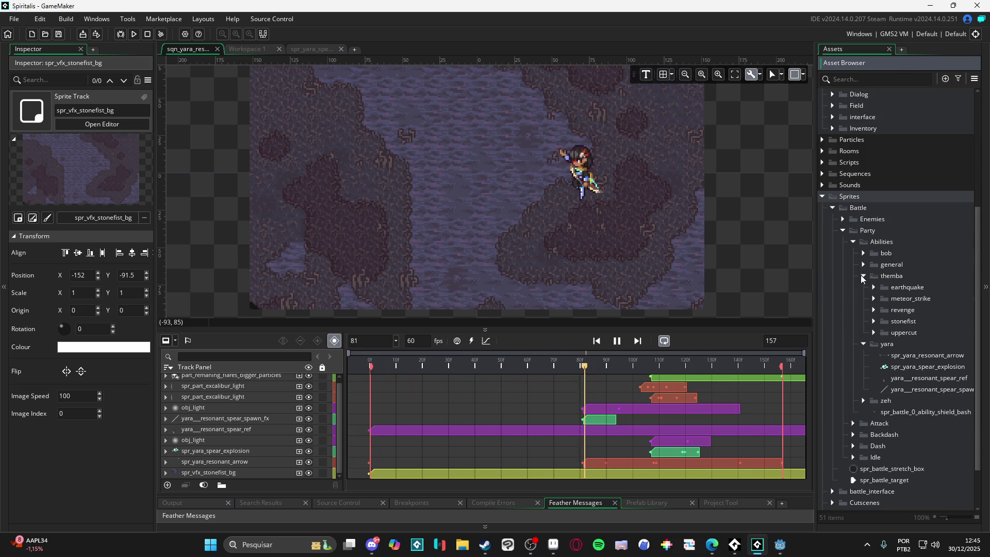
left_click(873, 299)
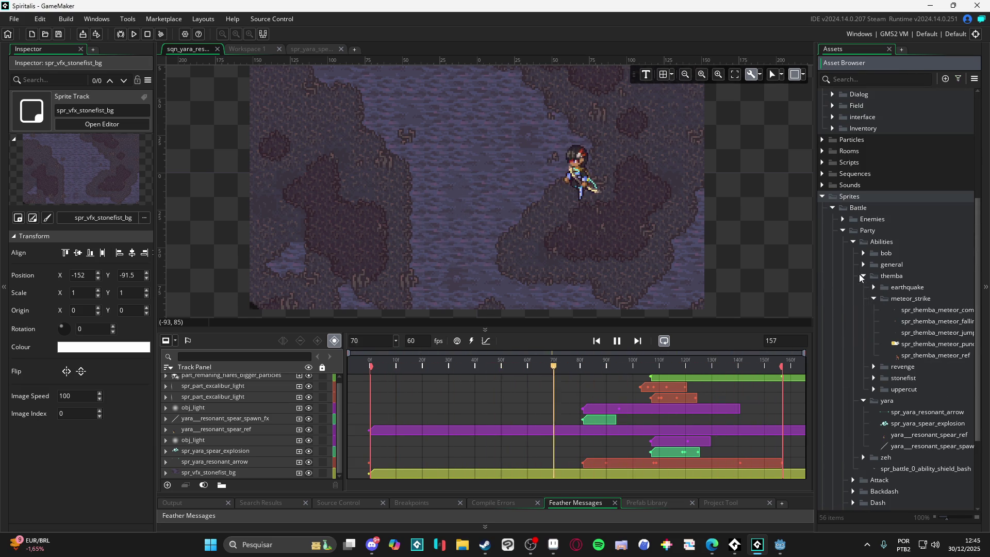
left_click(822, 174)
left_click(832, 185)
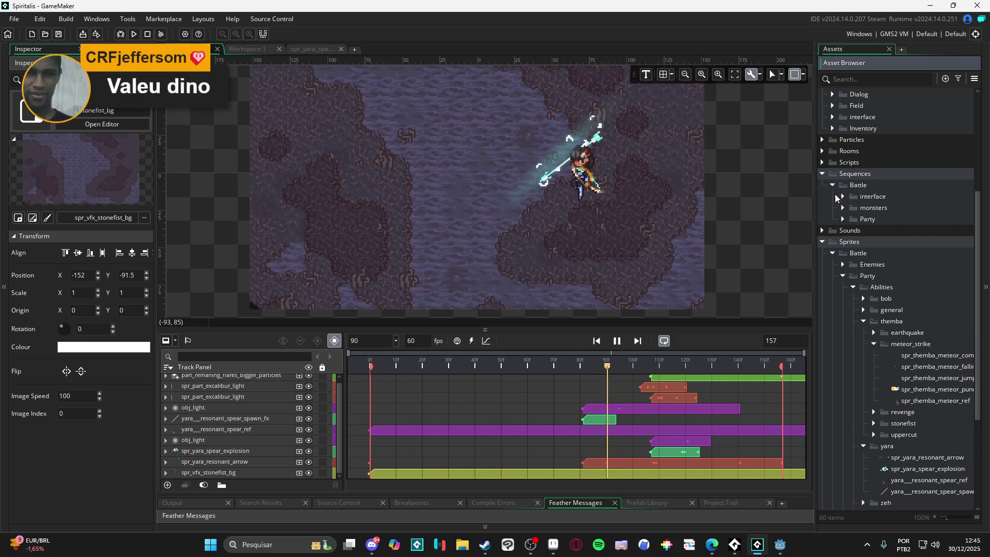
left_click(842, 219)
left_click(852, 230)
left_click(863, 264)
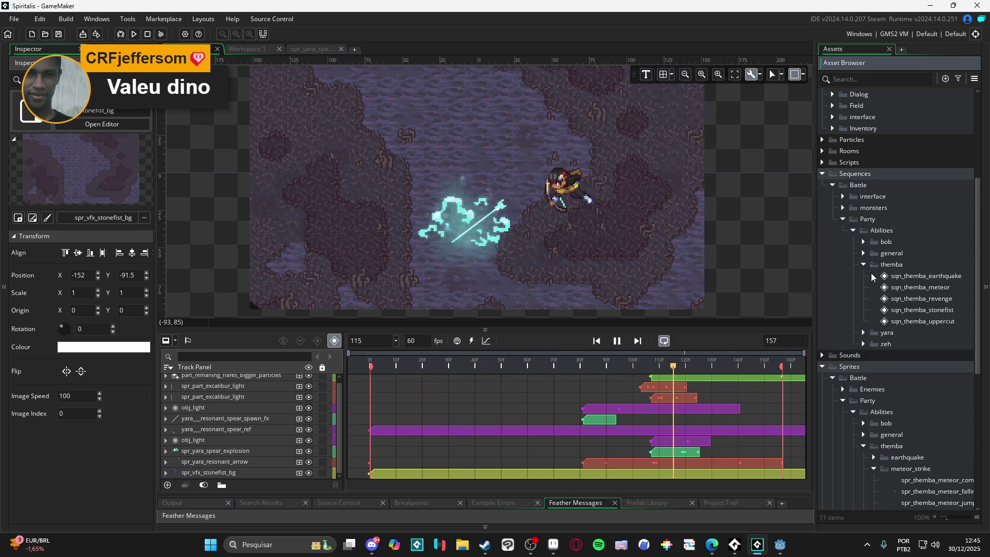
Open the sqn_themba_meteor sequence and play its preview.
double_click(935, 287)
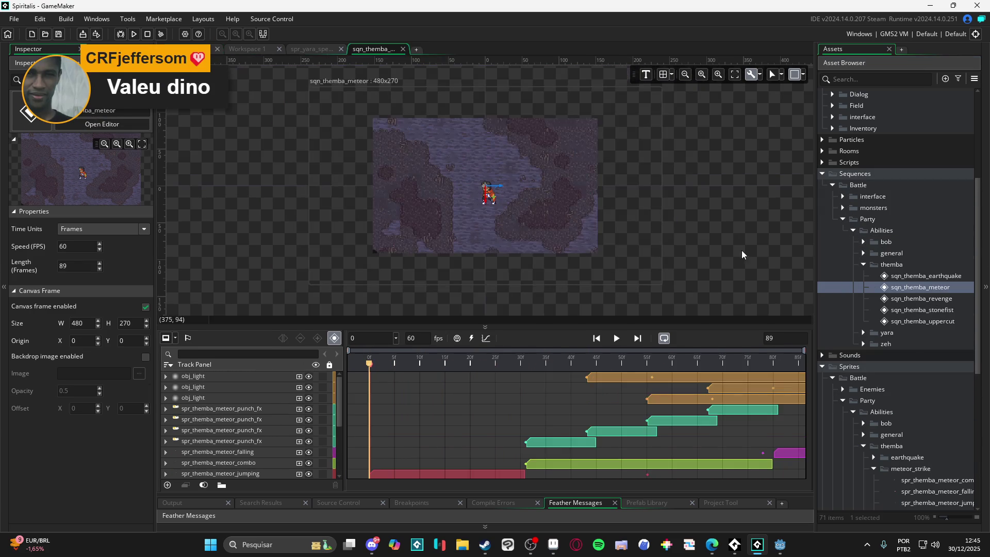
scroll(540, 227, "up", 5)
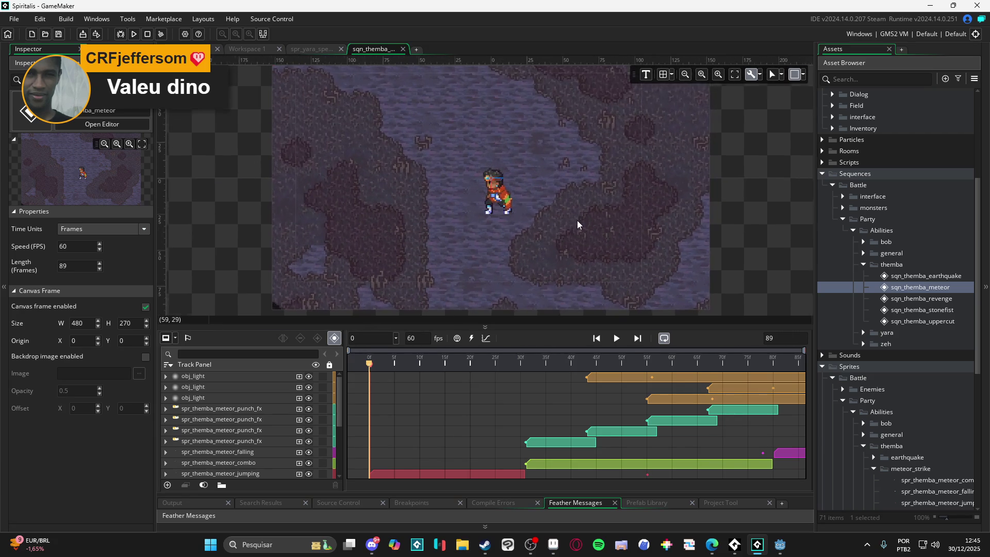
left_click(616, 338)
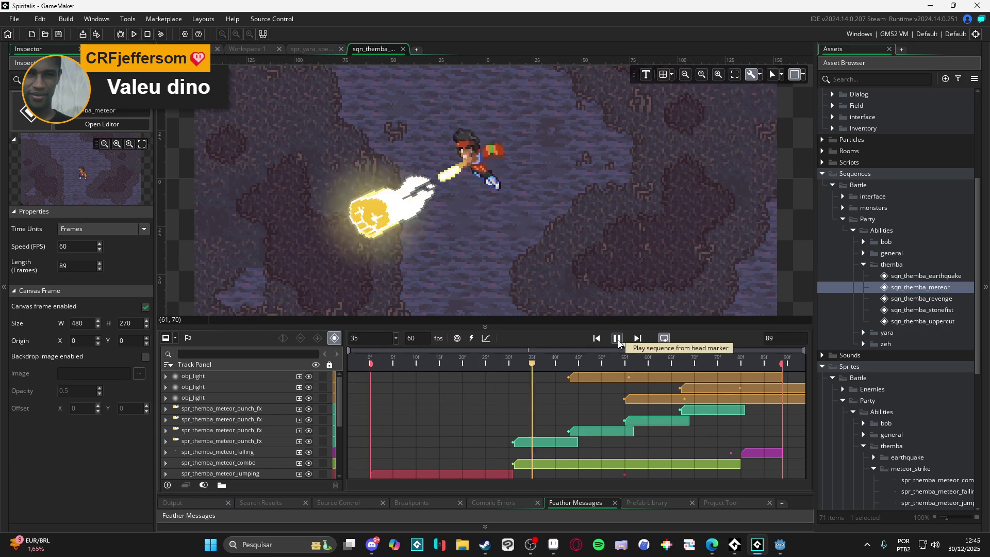
scroll(577, 286, "down", 1)
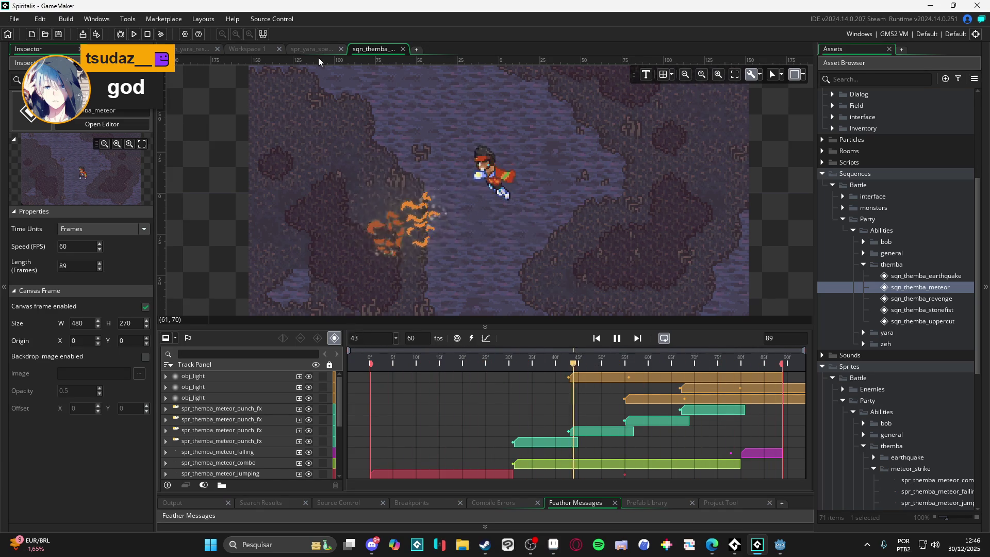
Compare sqn_themba_meteor against sqn_yara_resonant_spear, ending on the spear sequence with playback paused.
left_click(192, 48)
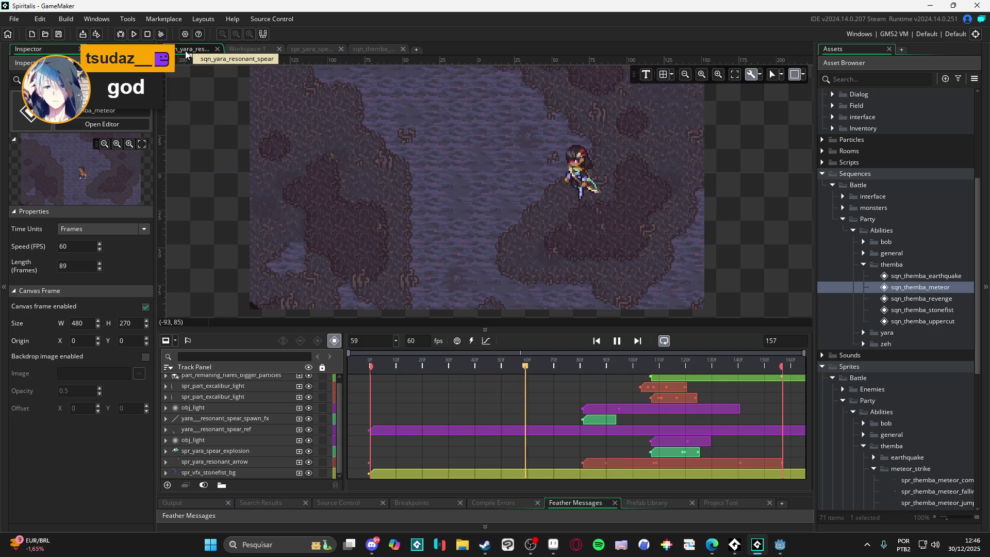
left_click(385, 51)
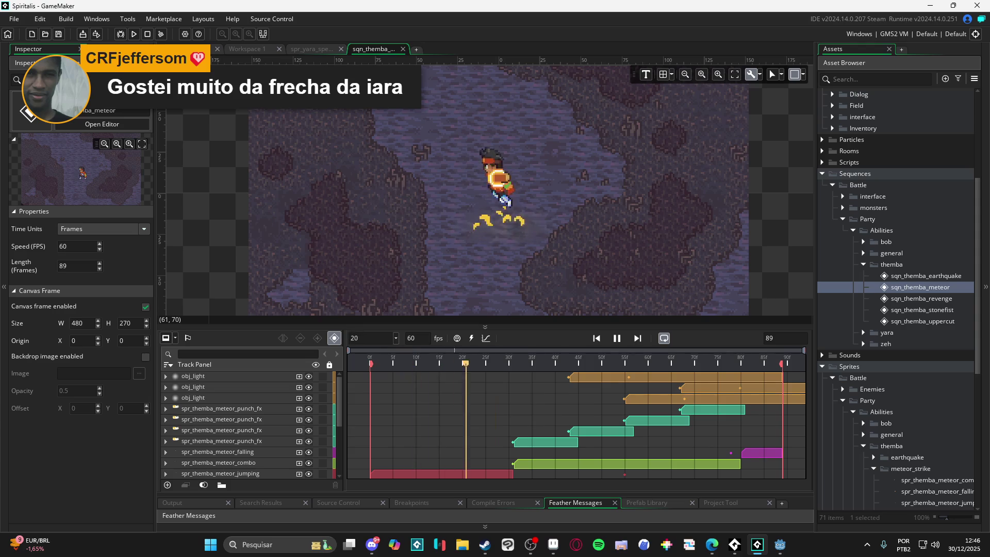
left_click(204, 49)
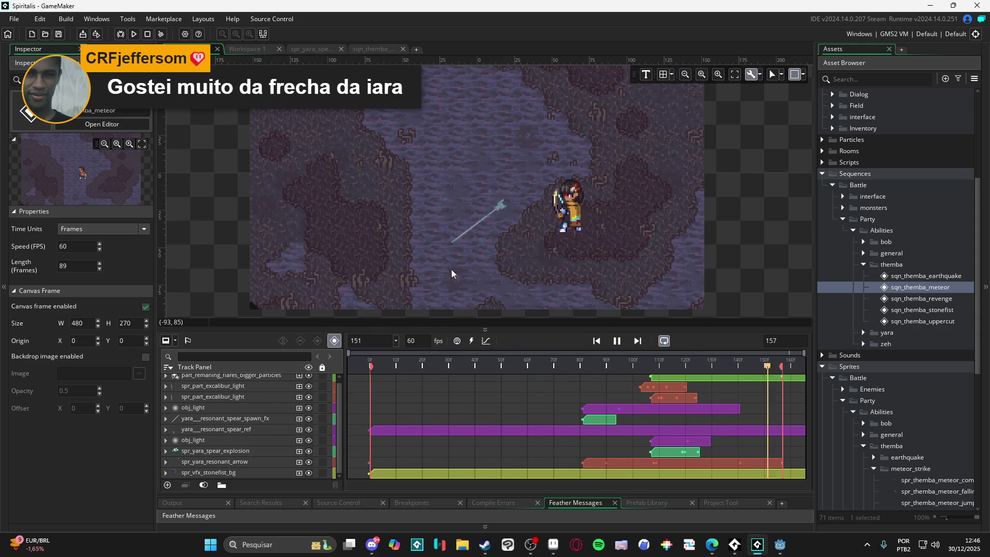
left_click(616, 341)
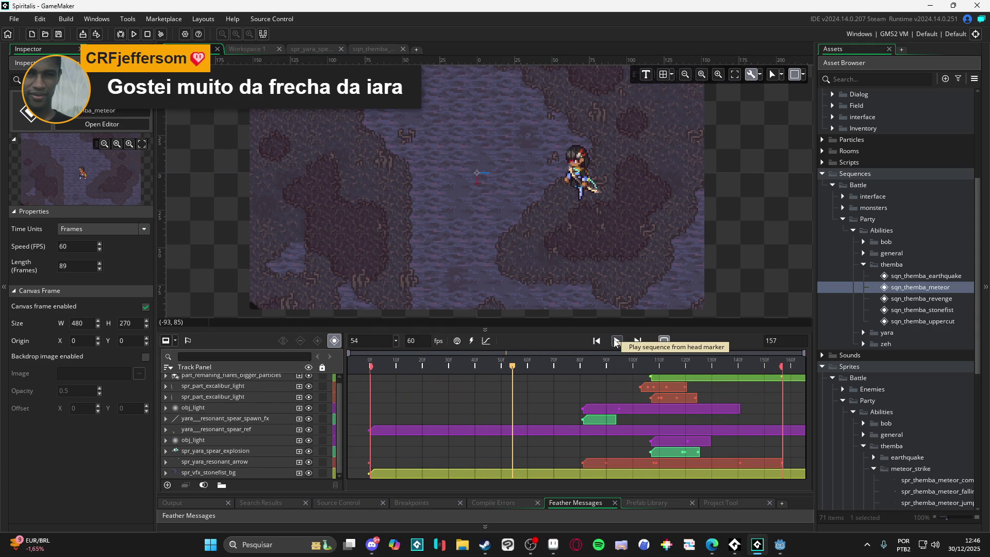